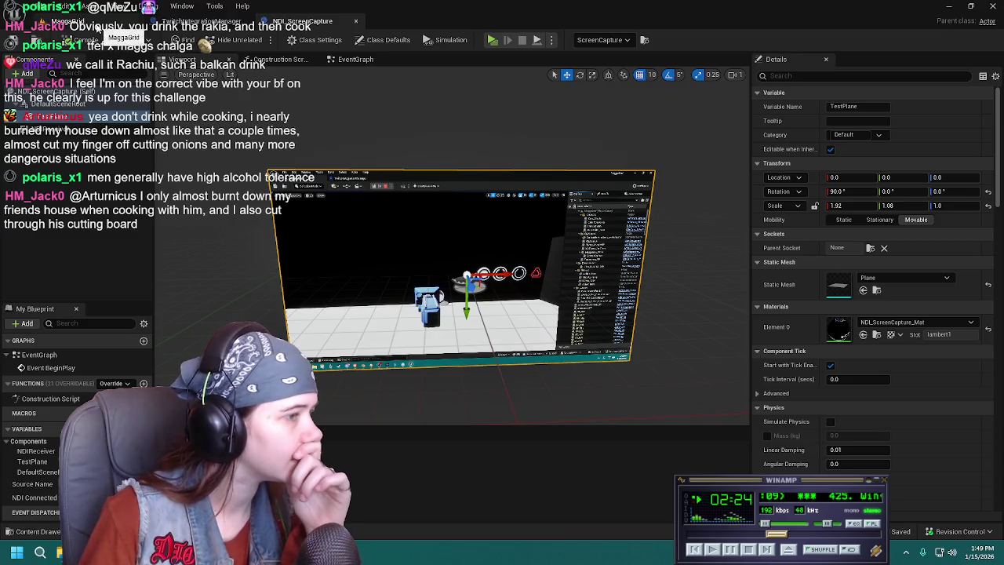
Close the NDI_ScreenCapture blueprint and return to the MaggaGrid level.
{"action": "left_click", "coordinate": [355, 58]}
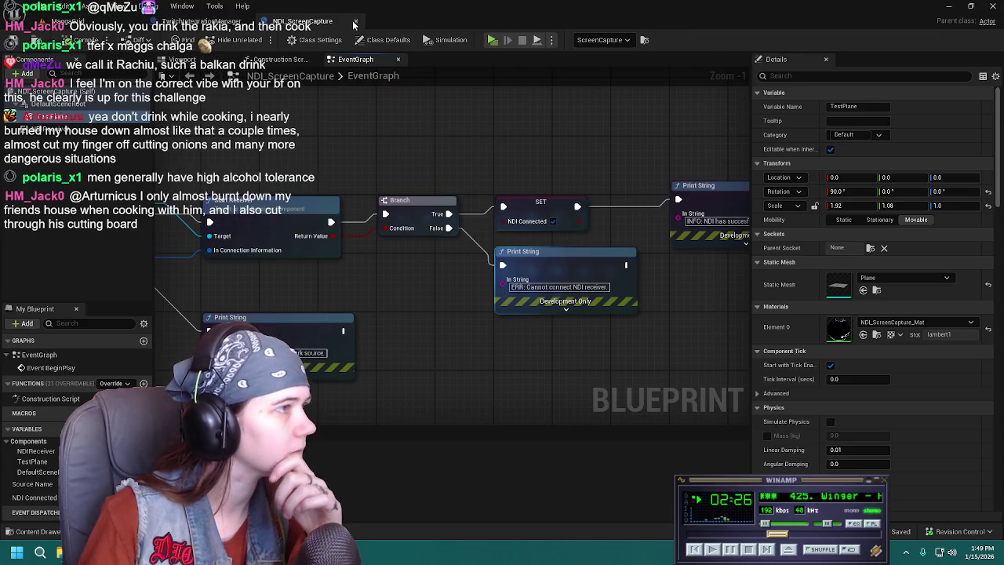
{"action": "left_click", "coordinate": [356, 22]}
{"action": "left_click", "coordinate": [259, 22]}
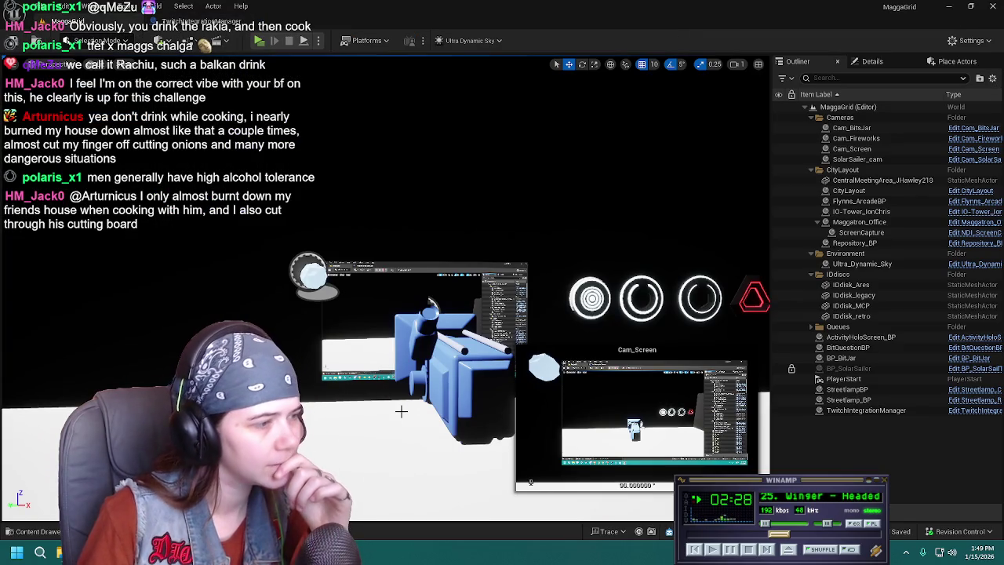
Select the Cam_Screen camera, turn the view toward the four discs, and select the retro disc.
{"action": "left_click", "coordinate": [458, 391]}
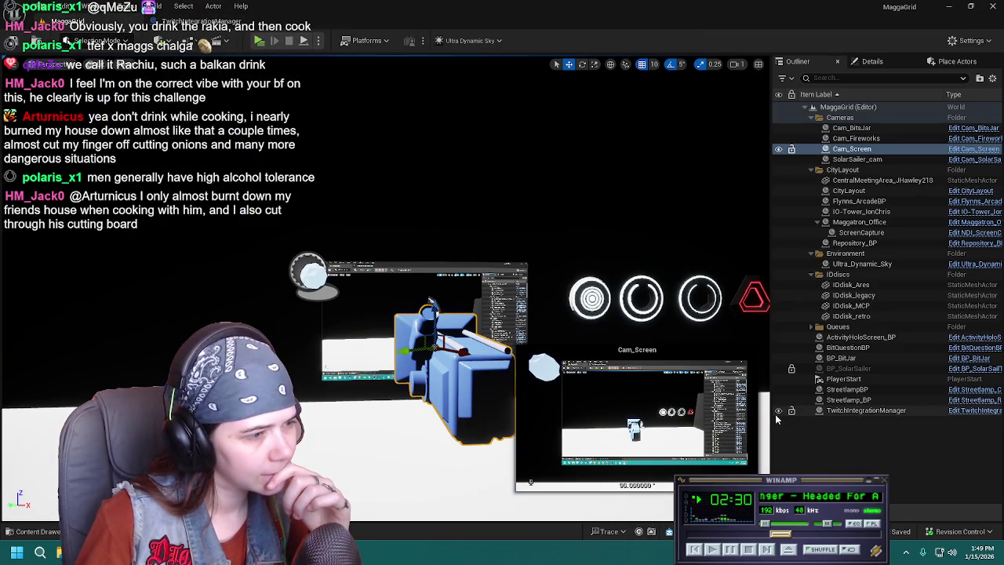
{"action": "right_click_drag", "start_coordinate": [545, 316], "coordinate": [597, 316]}
{"action": "left_click", "coordinate": [453, 299]}
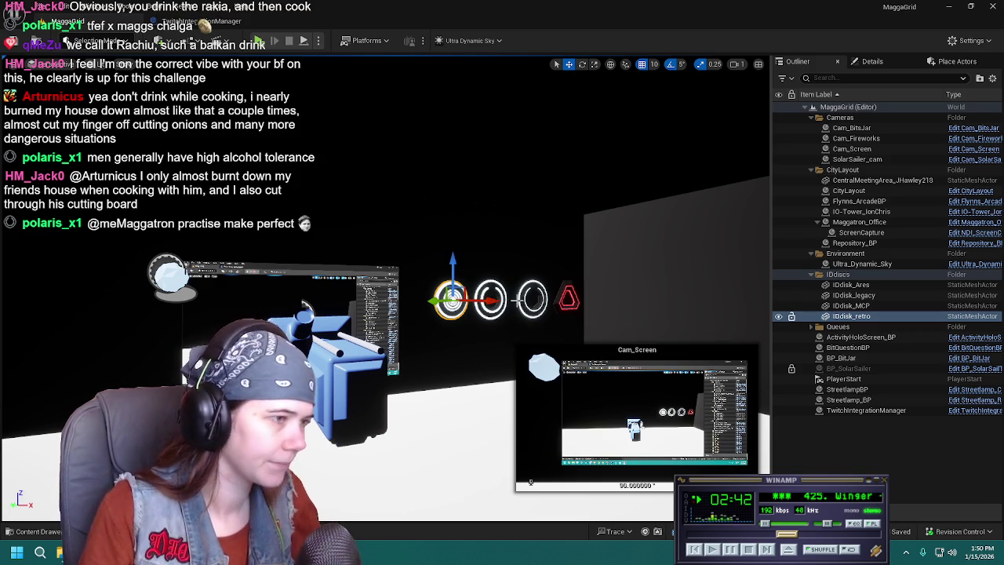
Check the materials on the Ares, legacy, retro and MCP discs, then browse to the IdentificationDiscs folder.
{"action": "left_click", "coordinate": [521, 306]}
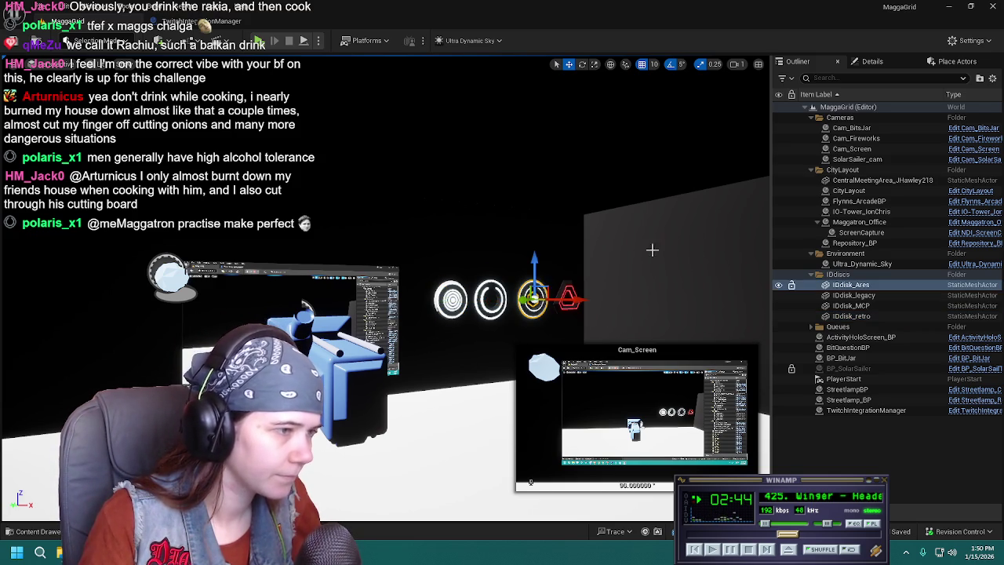
{"action": "left_click", "coordinate": [880, 63]}
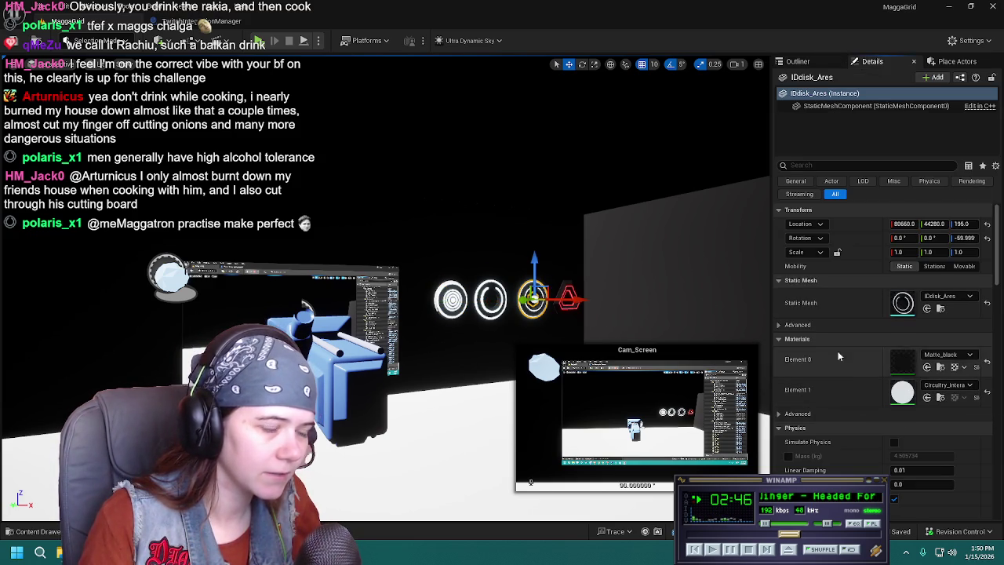
{"action": "left_click", "coordinate": [491, 300]}
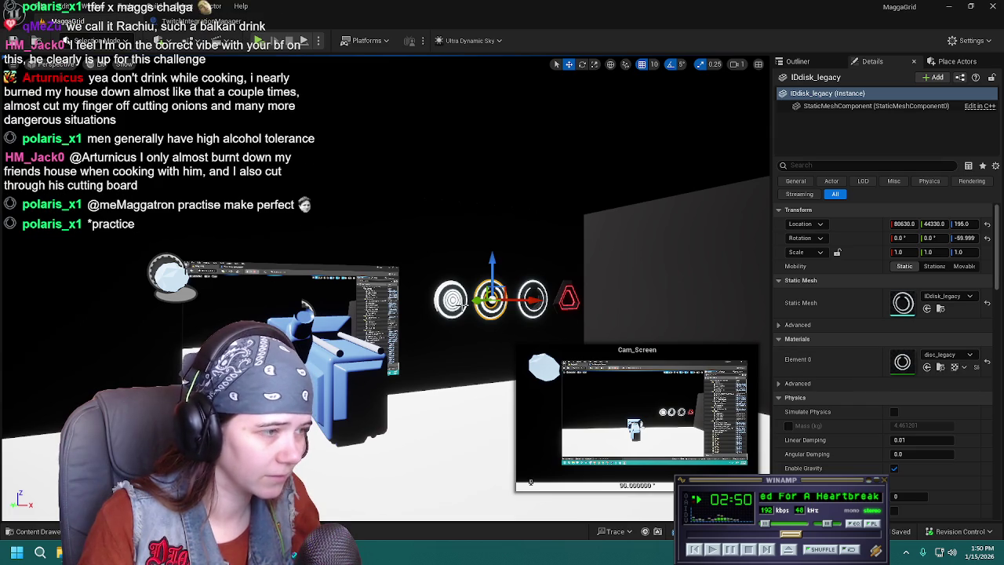
{"action": "left_click", "coordinate": [453, 301]}
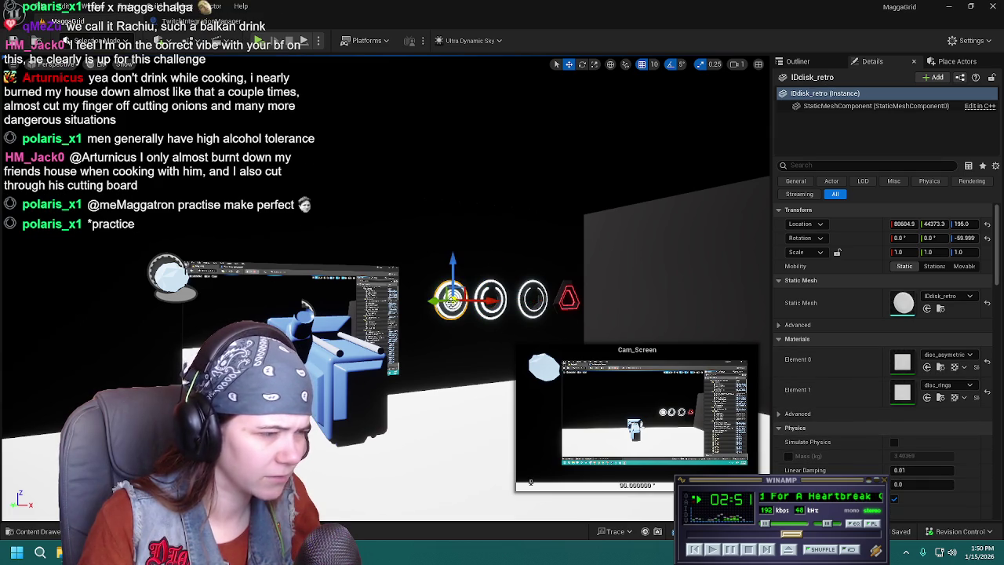
{"action": "left_click", "coordinate": [564, 296]}
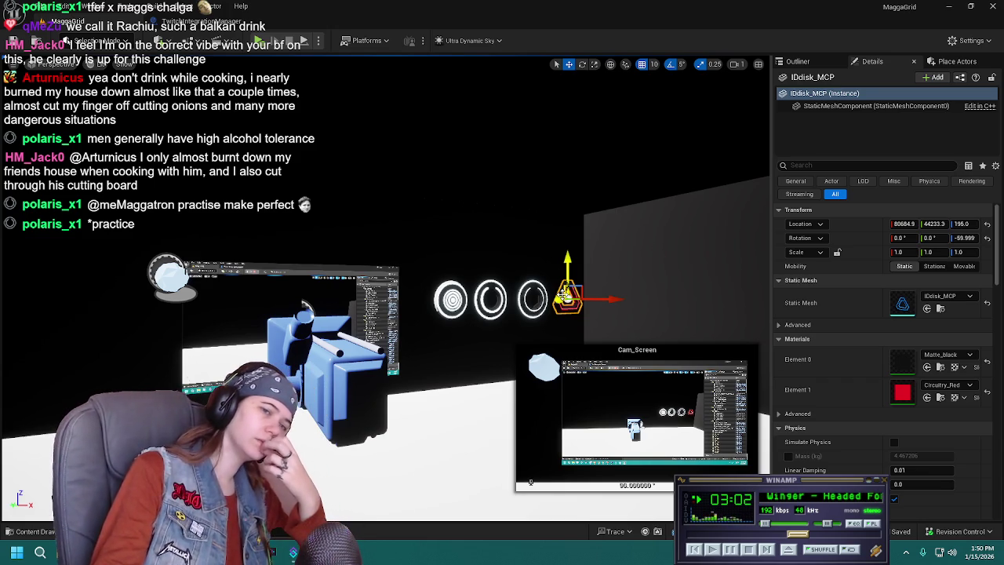
{"action": "left_click", "coordinate": [451, 299]}
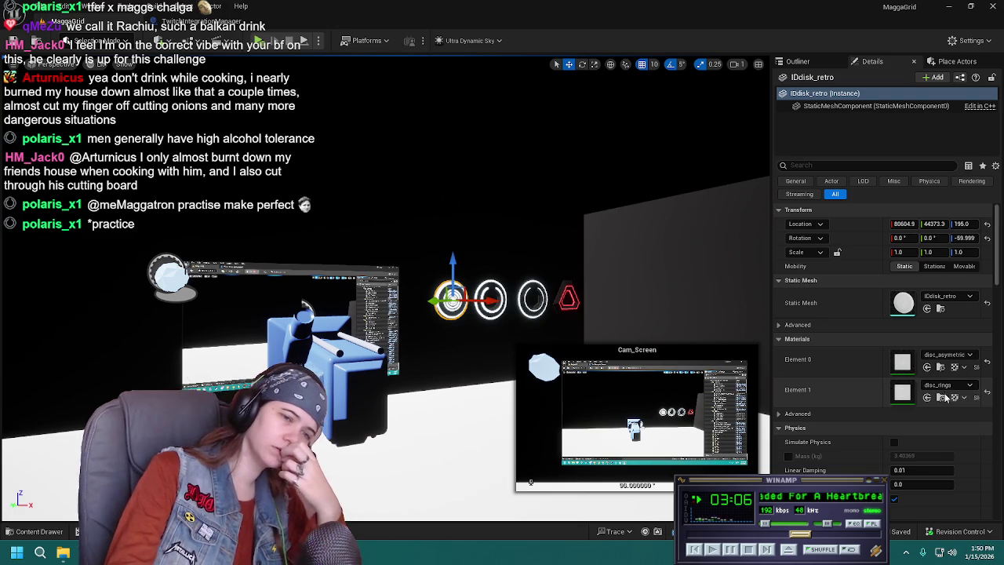
{"action": "left_click", "coordinate": [940, 398]}
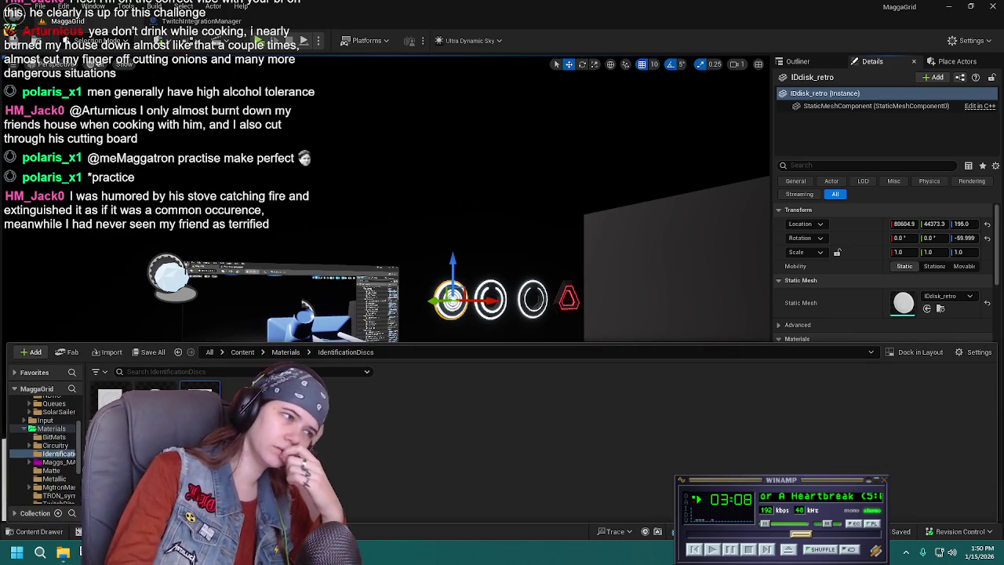
Inspect disc_rings' ring pattern in its preview, then return to MaggaGrid and close the content drawer.
{"action": "double_click", "coordinate": [444, 416]}
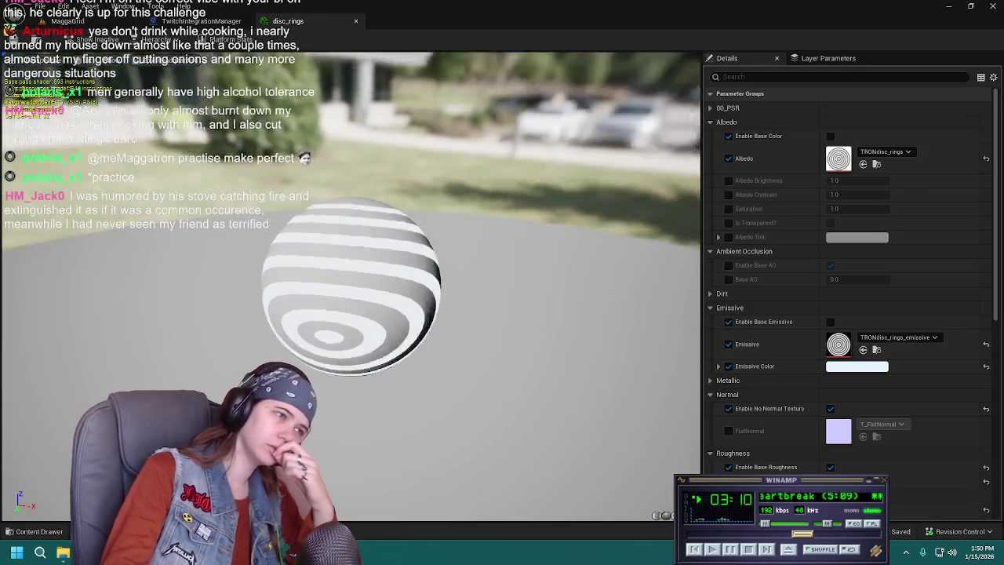
{"action": "left_click_drag", "start_coordinate": [310, 315], "coordinate": [311, 315]}
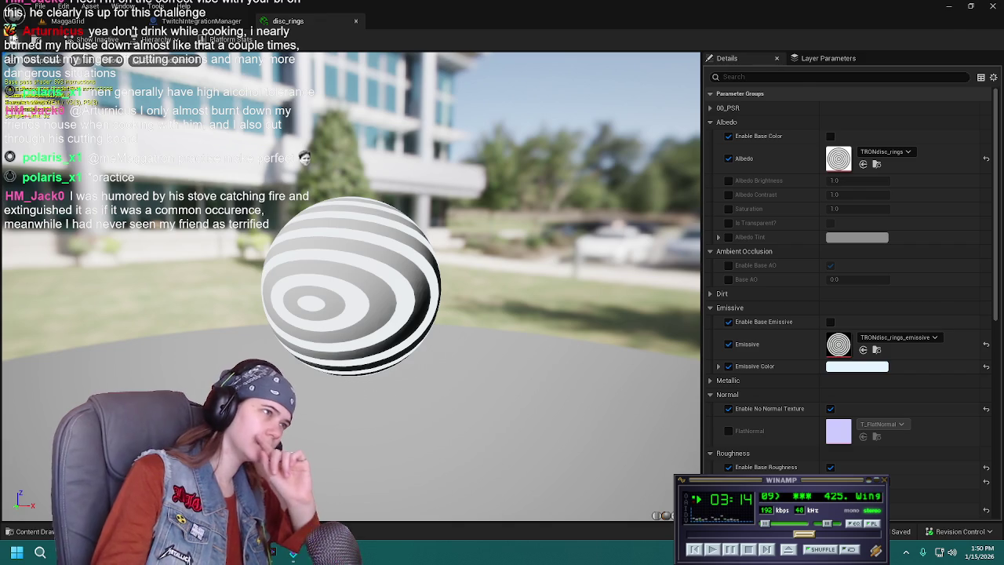
{"action": "left_click", "coordinate": [105, 23]}
{"action": "left_click", "coordinate": [33, 531]}
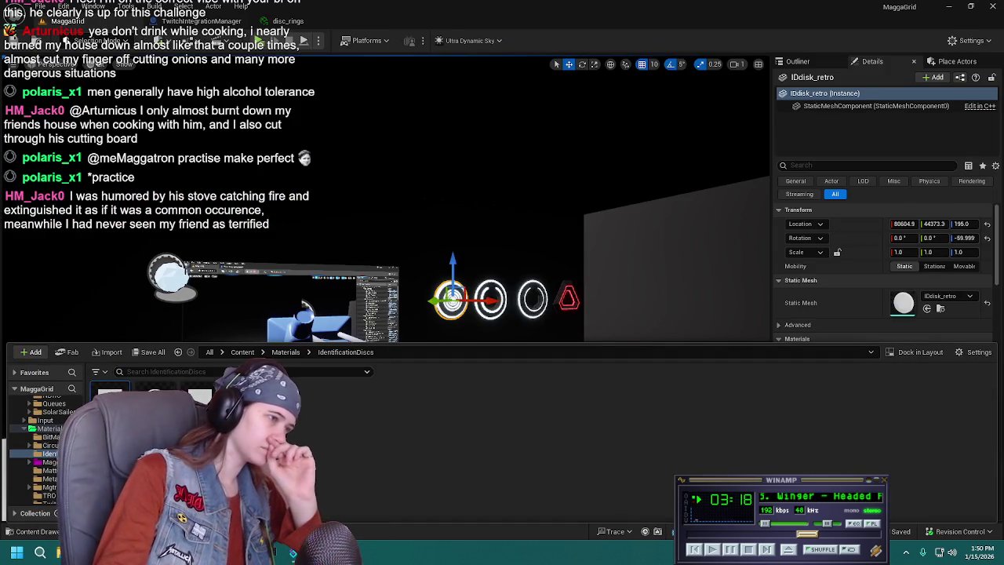
{"action": "key", "text": "ctrl+space"}
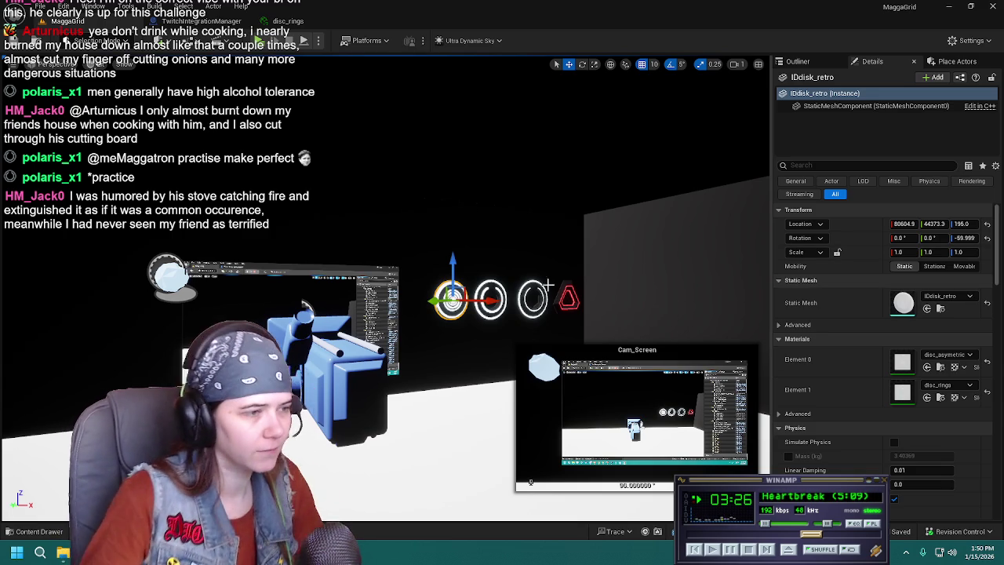
Frame the retro disc up close, then pull back to a face-on view of all four discs and deselect.
{"action": "right_click_drag", "start_coordinate": [629, 337], "coordinate": [659, 328]}
{"action": "key", "text": "f"}
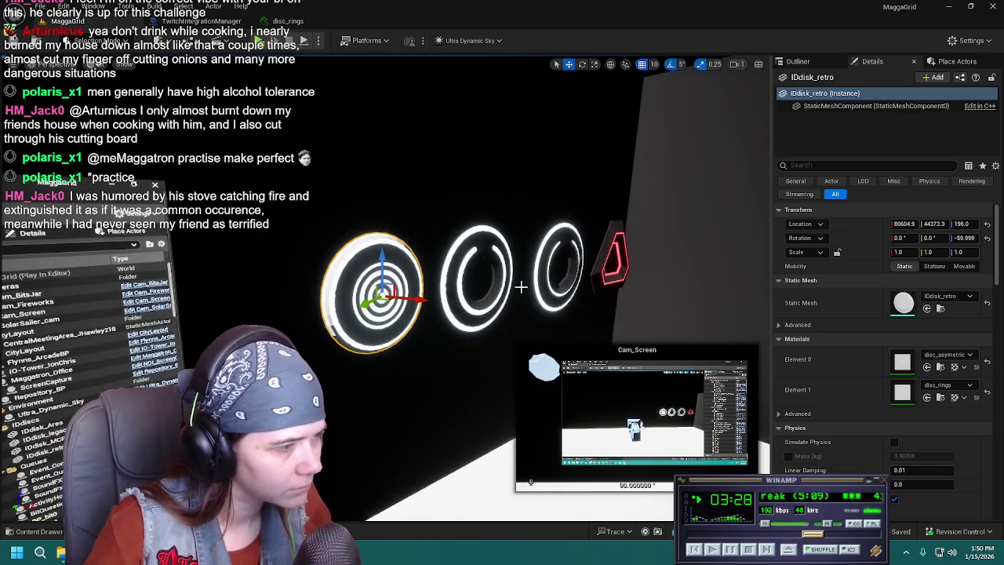
{"action": "mouse_move", "coordinate": [392, 274]}
{"action": "right_mouse_down"}
{"action": "mouse_move", "coordinate": [408, 282]}
{"action": "mouse_move", "coordinate": [291, 343]}
{"action": "right_mouse_up"}
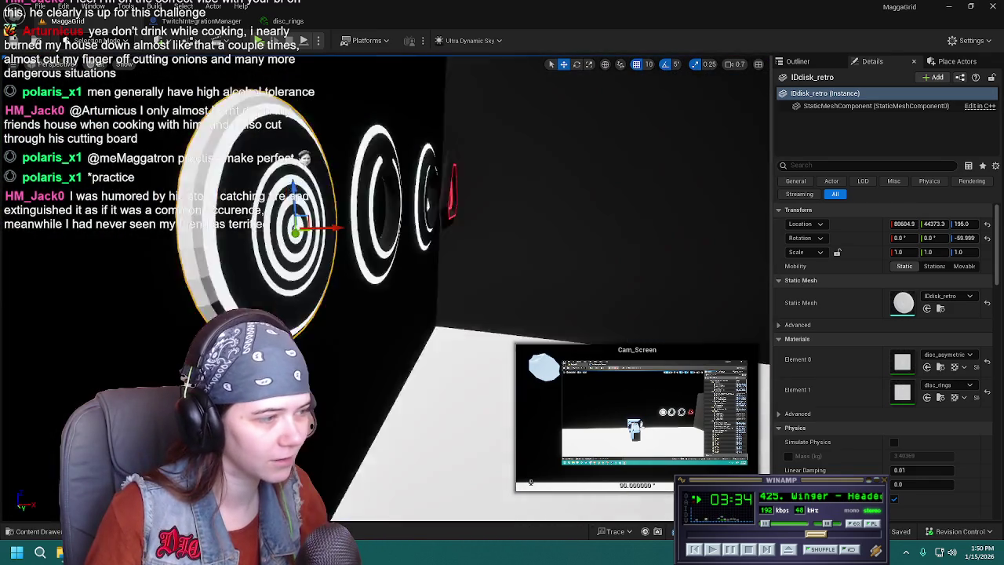
{"action": "right_click_drag", "start_coordinate": [374, 384], "coordinate": [408, 314]}
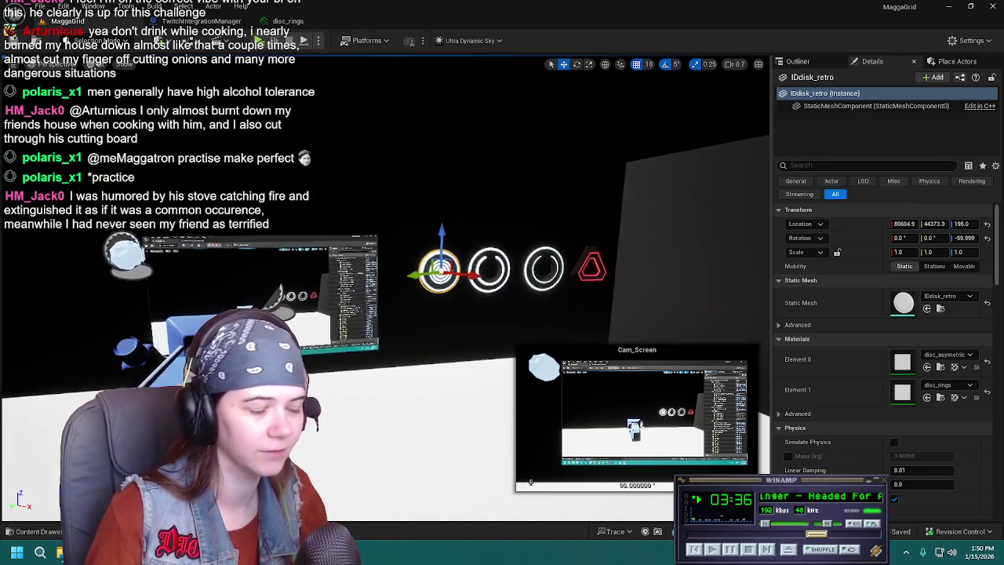
{"action": "left_click", "coordinate": [797, 61]}
{"action": "left_click", "coordinate": [912, 453]}
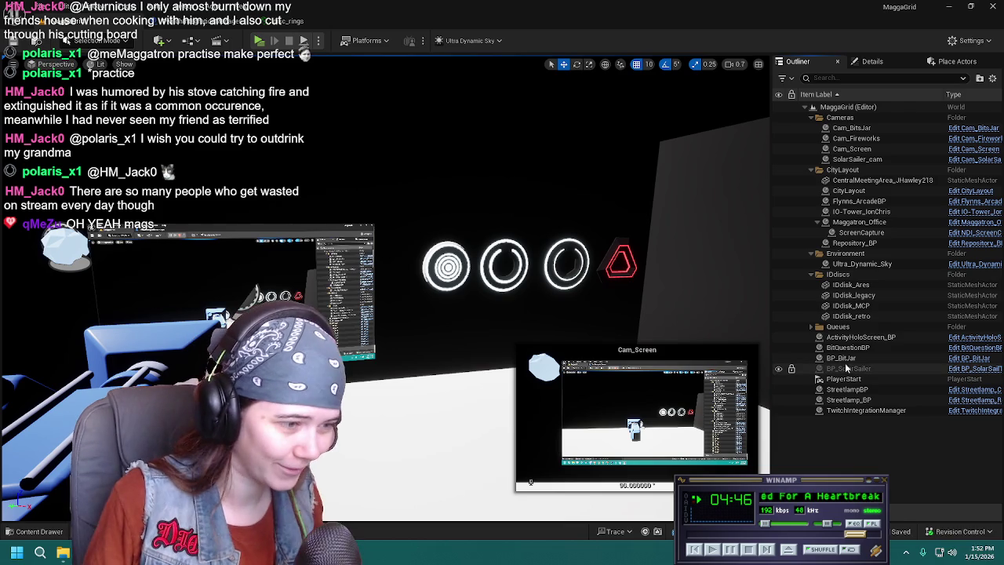
{"action": "right_click_drag", "start_coordinate": [549, 314], "coordinate": [571, 289]}
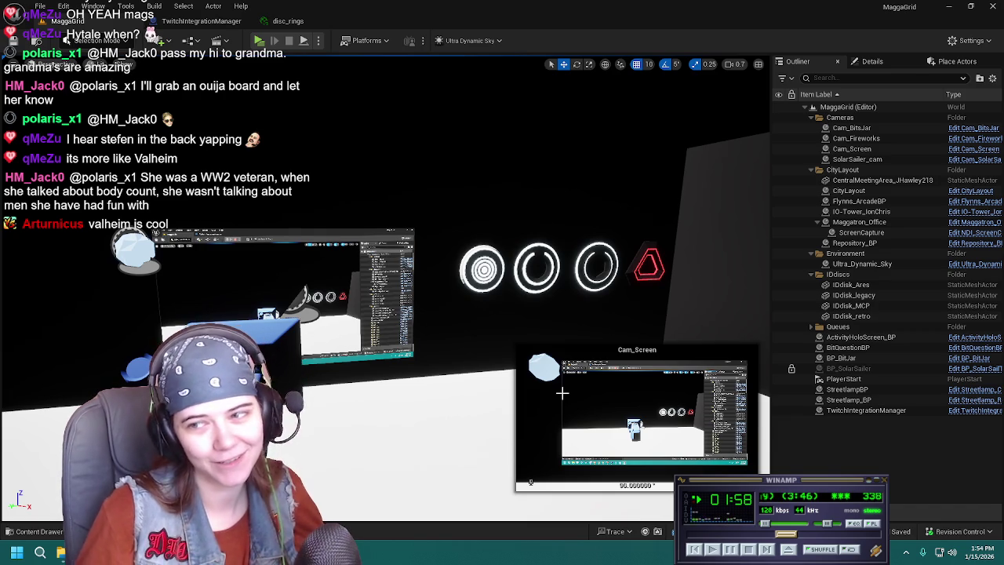
{"action": "left_click", "coordinate": [356, 316]}
{"action": "right_click_drag", "start_coordinate": [356, 316], "coordinate": [357, 316]}
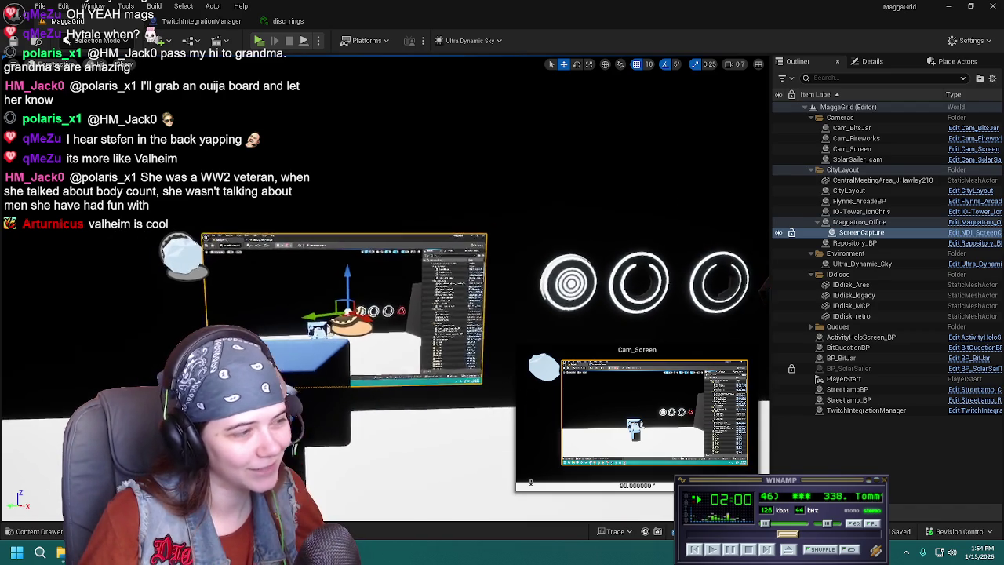
{"action": "right_click_drag", "start_coordinate": [462, 343], "coordinate": [462, 343]}
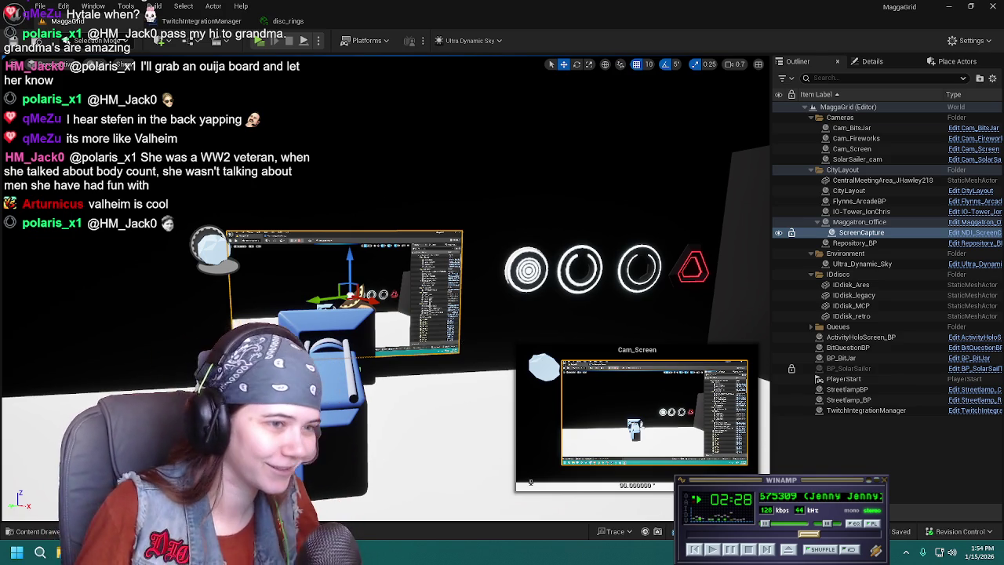
{"action": "right_click_drag", "start_coordinate": [422, 269], "coordinate": [422, 268]}
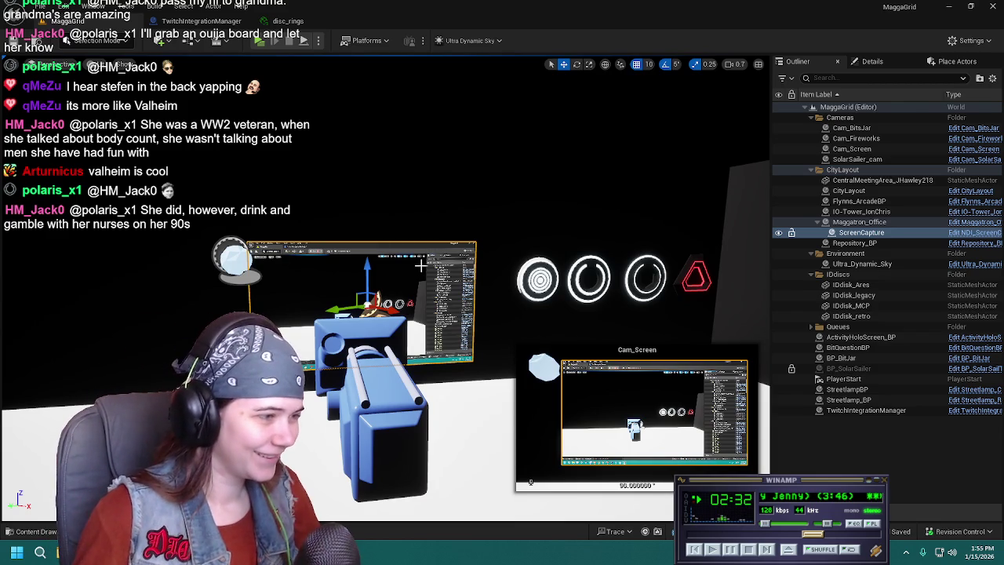
{"action": "right_click_drag", "start_coordinate": [476, 297], "coordinate": [476, 297]}
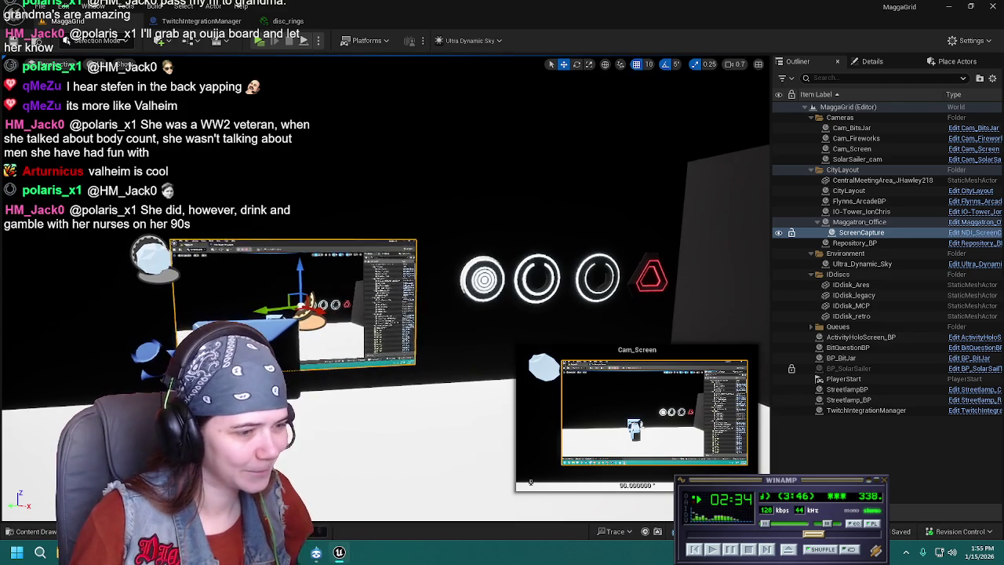
Compare the retro disc's Details with IDdisk_legacy's, which uses the disc_legacy material.
{"action": "left_click", "coordinate": [489, 267]}
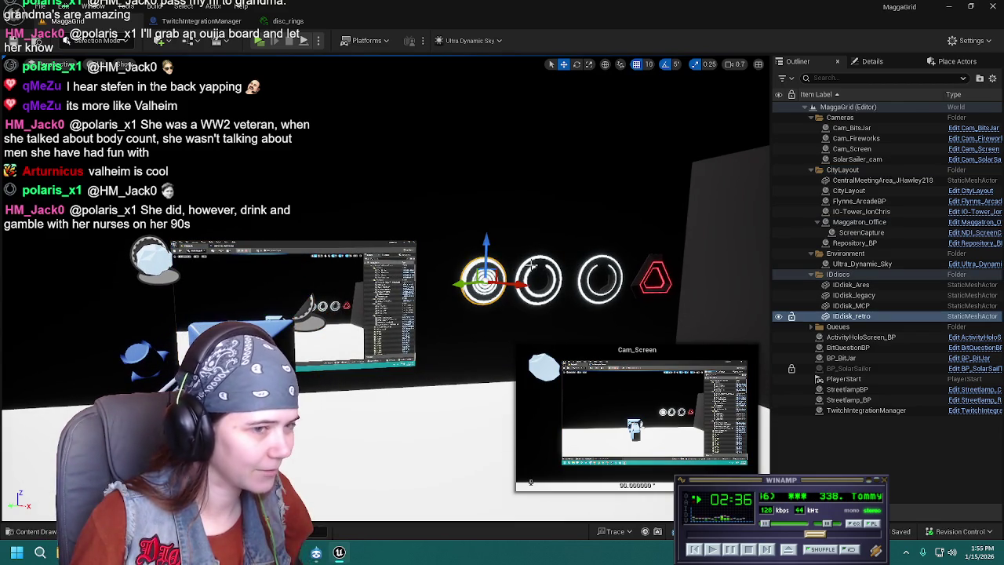
{"action": "scroll", "coordinate": [532, 267], "scroll_direction": "up", "scroll_amount": 5}
{"action": "scroll", "coordinate": [532, 267], "scroll_direction": "down", "scroll_amount": 2}
{"action": "right_click_drag", "start_coordinate": [481, 255], "coordinate": [510, 255]}
{"action": "left_click", "coordinate": [872, 61]}
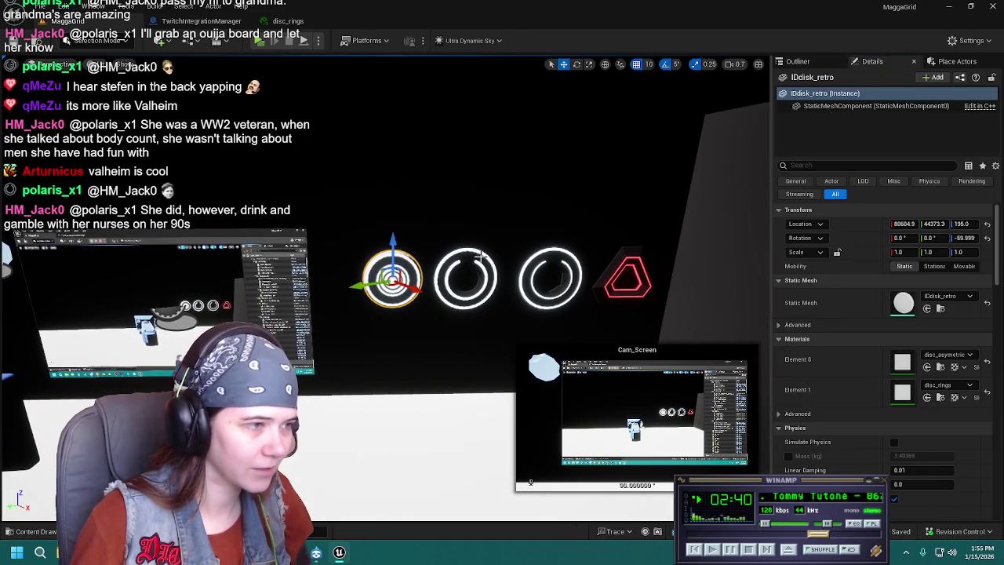
{"action": "left_click", "coordinate": [487, 267]}
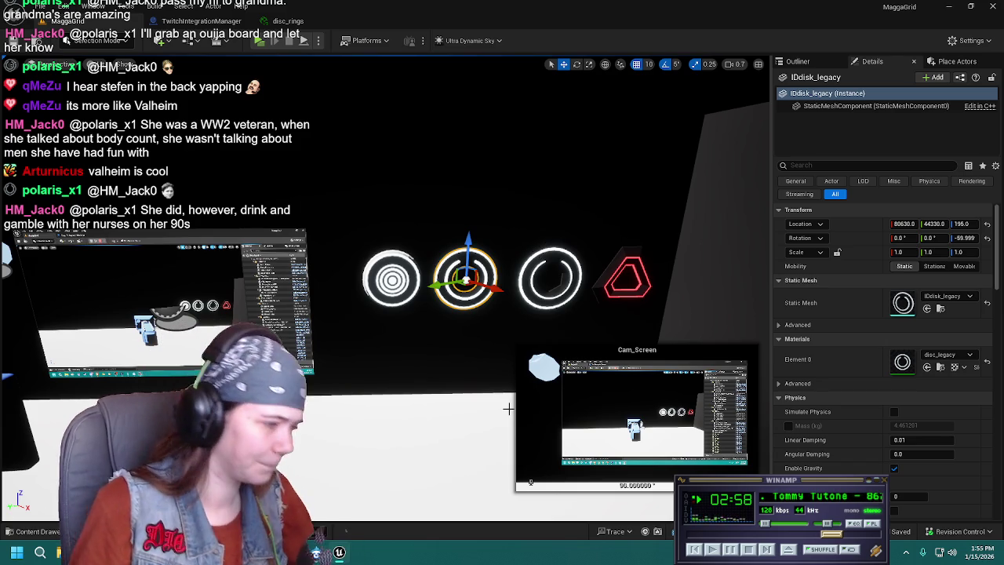
In Blender's TRONdiscs scene, frame the IdentificationDisc_MCP disc and toggle it to reveal the triangles.
{"action": "key", "text": "alt+Tab"}
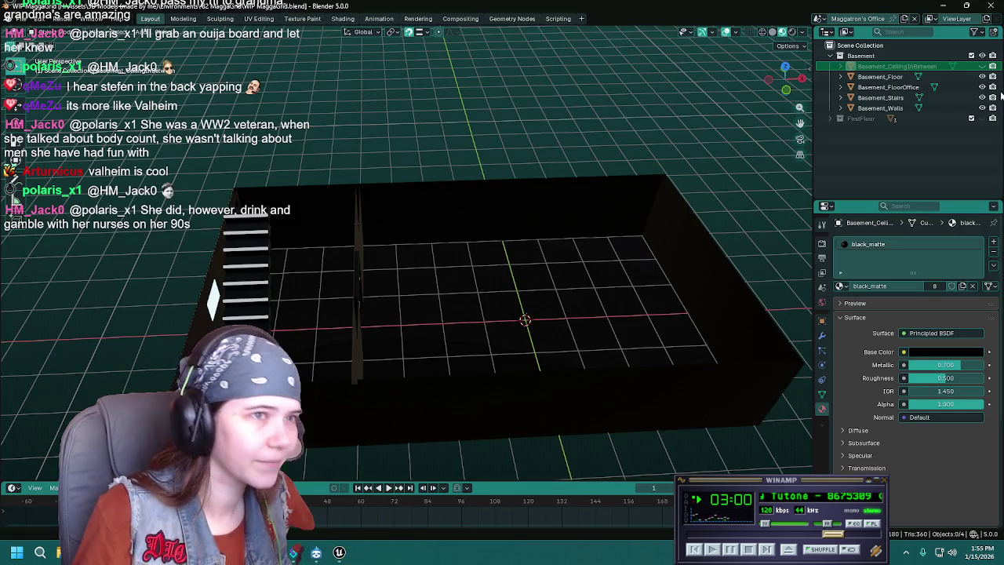
{"action": "key", "text": "ctrl+s"}
{"action": "left_click", "coordinate": [819, 18]}
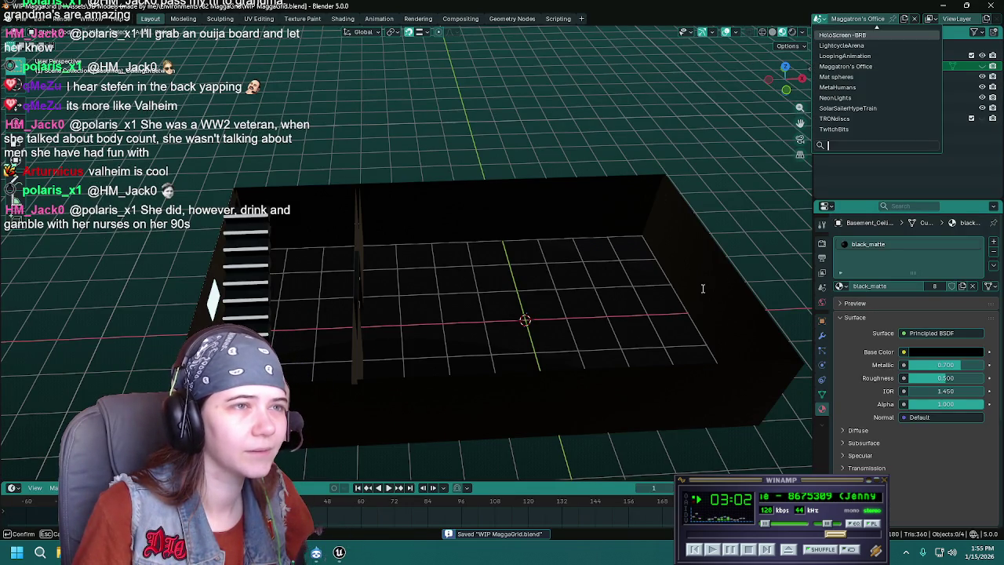
{"action": "left_click", "coordinate": [835, 118]}
{"action": "left_click", "coordinate": [529, 323]}
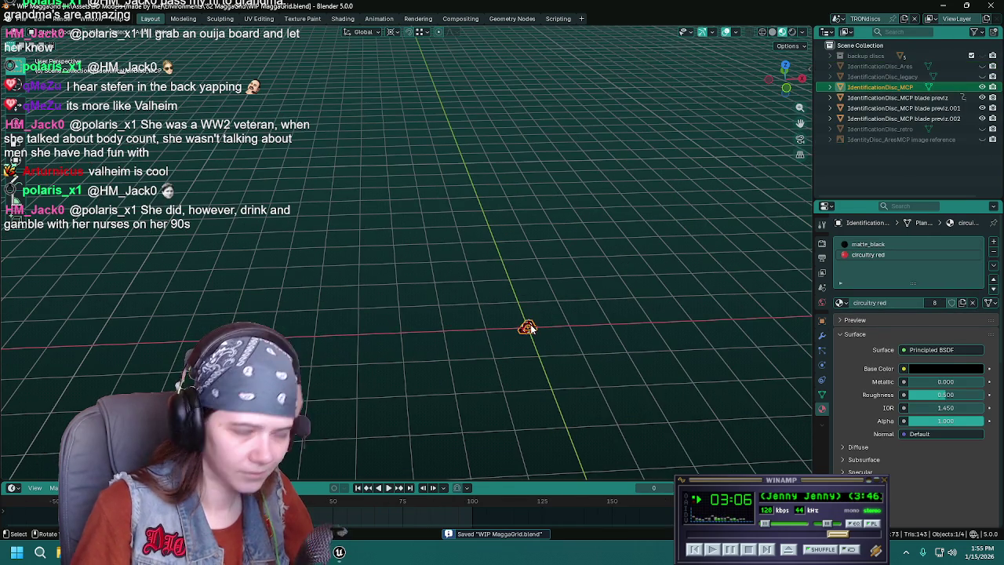
{"action": "key", "text": "KP_Decimal"}
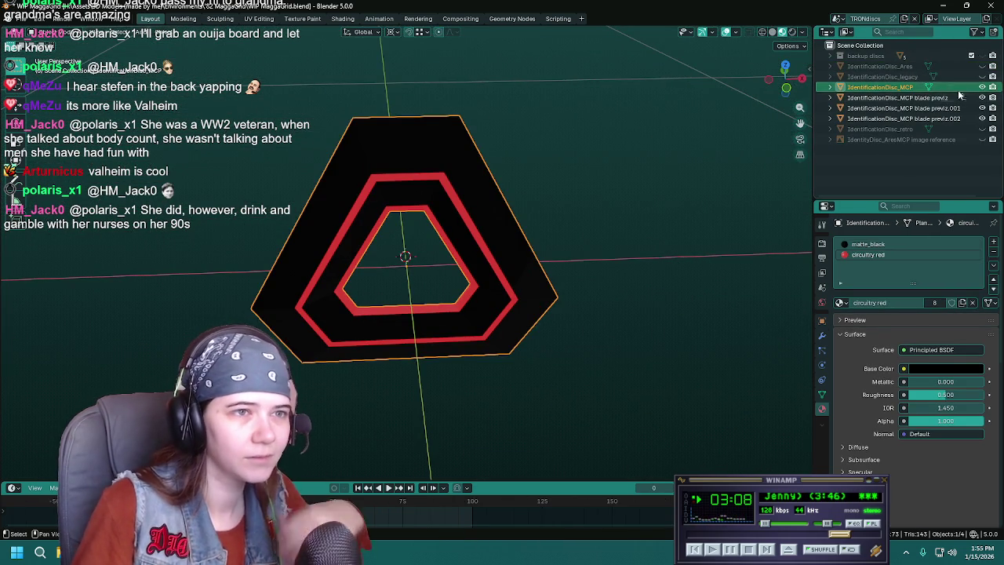
{"action": "left_click", "coordinate": [982, 87]}
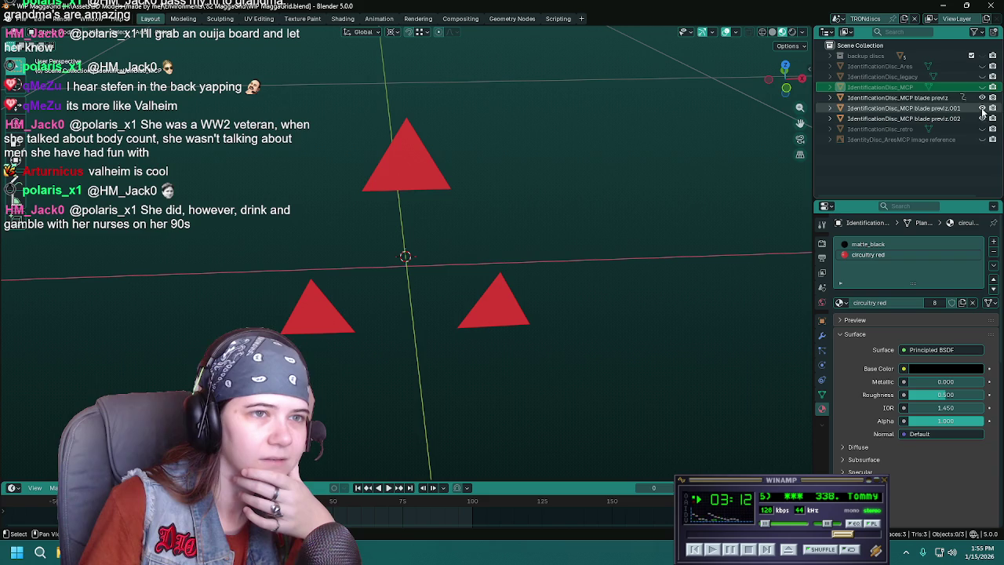
{"action": "left_click", "coordinate": [982, 87]}
{"action": "middle_click_drag", "start_coordinate": [523, 286], "coordinate": [534, 246]}
{"action": "key", "text": "ctrl+s"}
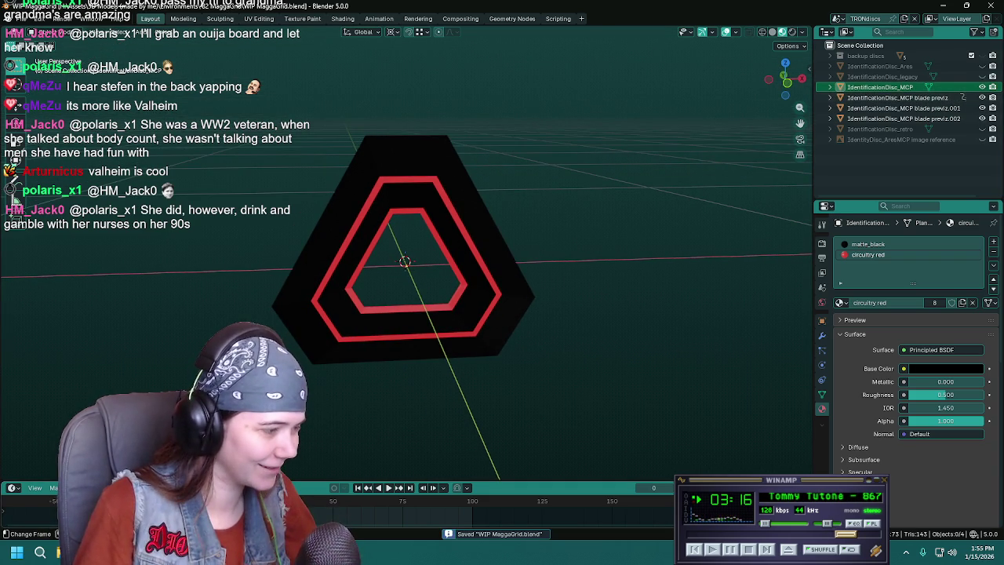
Play and scrub the disc animation around frame 60, then reset to frame 0 and save.
{"action": "key", "text": "space"}
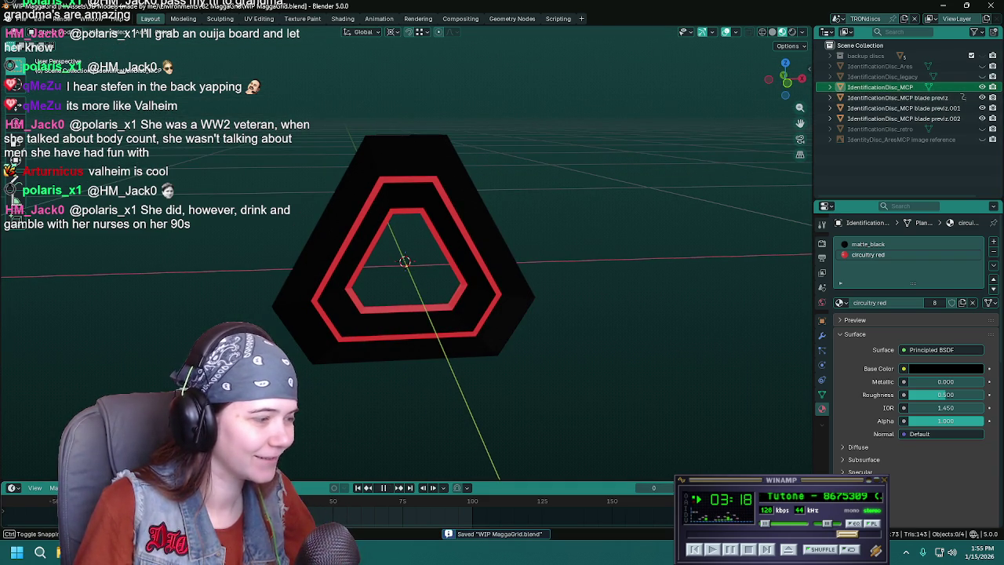
{"action": "left_click", "coordinate": [361, 502]}
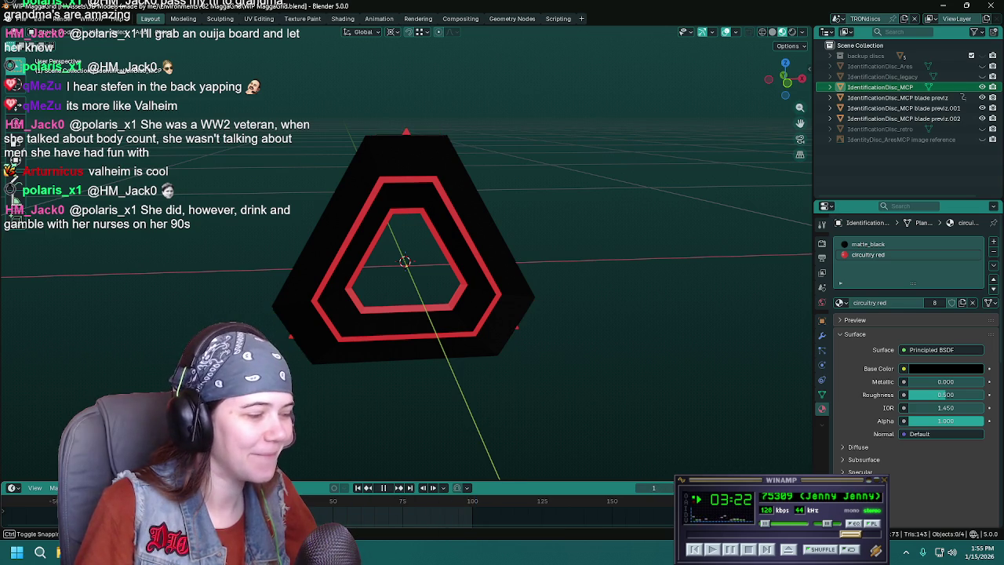
{"action": "mouse_move", "coordinate": [321, 500]}
{"action": "left_mouse_down"}
{"action": "mouse_move", "coordinate": [481, 501]}
{"action": "mouse_move", "coordinate": [304, 487]}
{"action": "left_mouse_up"}
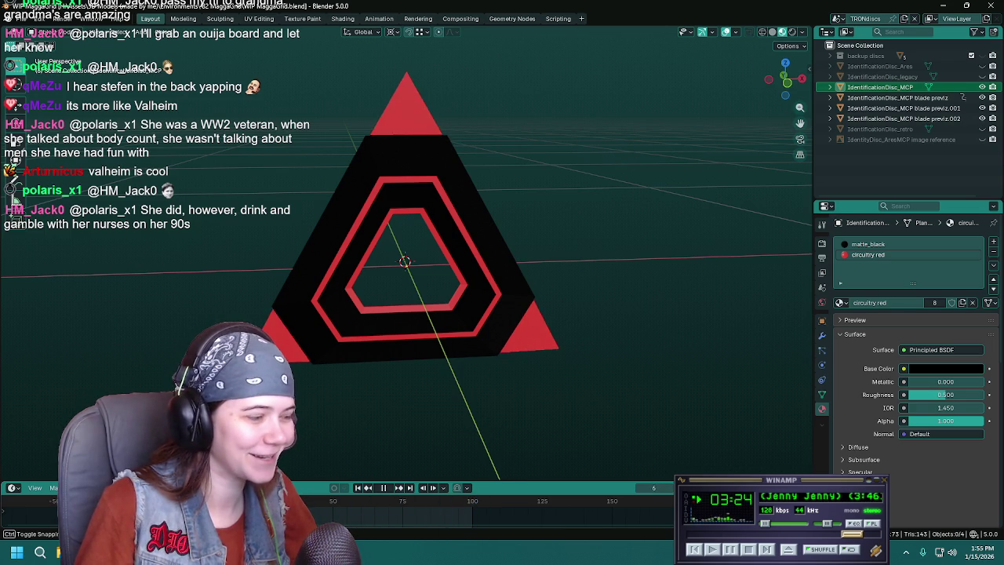
{"action": "key", "text": "space"}
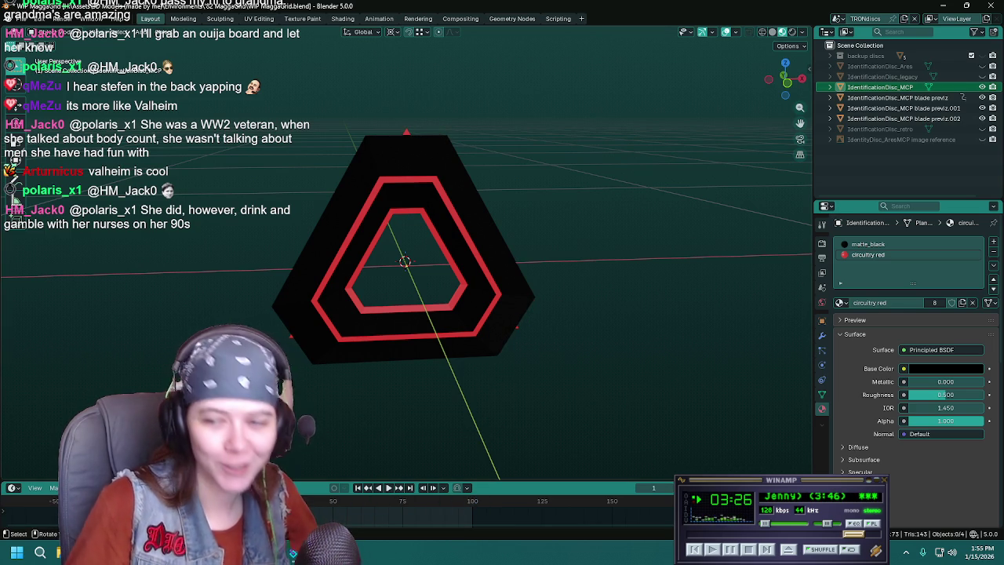
{"action": "key", "text": "space"}
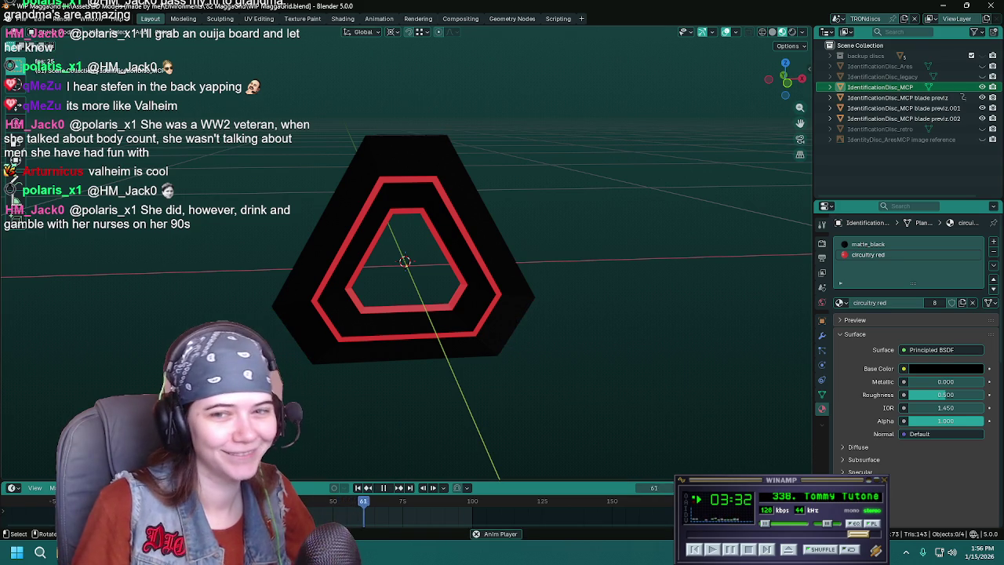
{"action": "key", "text": "space"}
{"action": "key", "text": "shift+Left"}
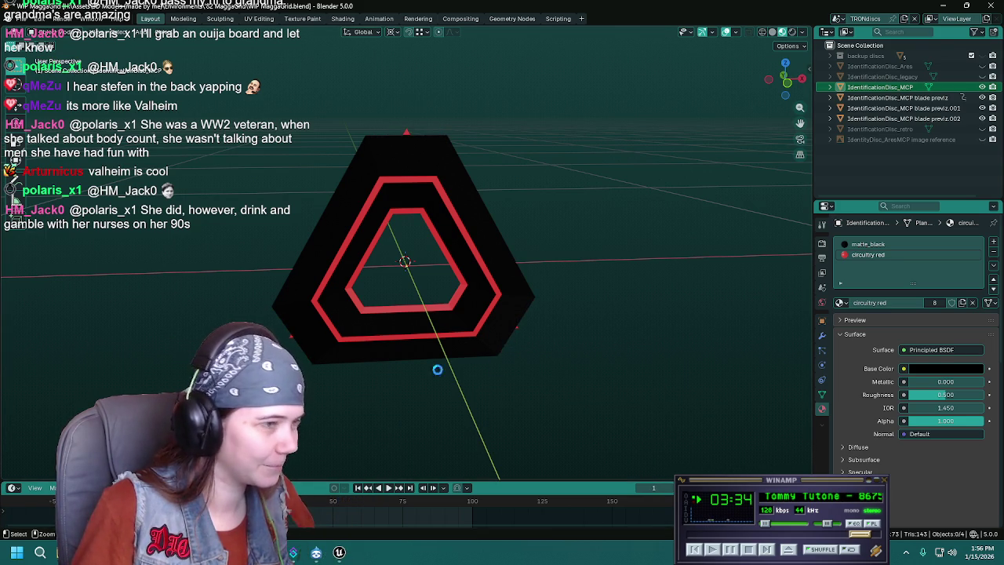
{"action": "key", "text": "ctrl+s"}
{"action": "key", "text": "Left"}
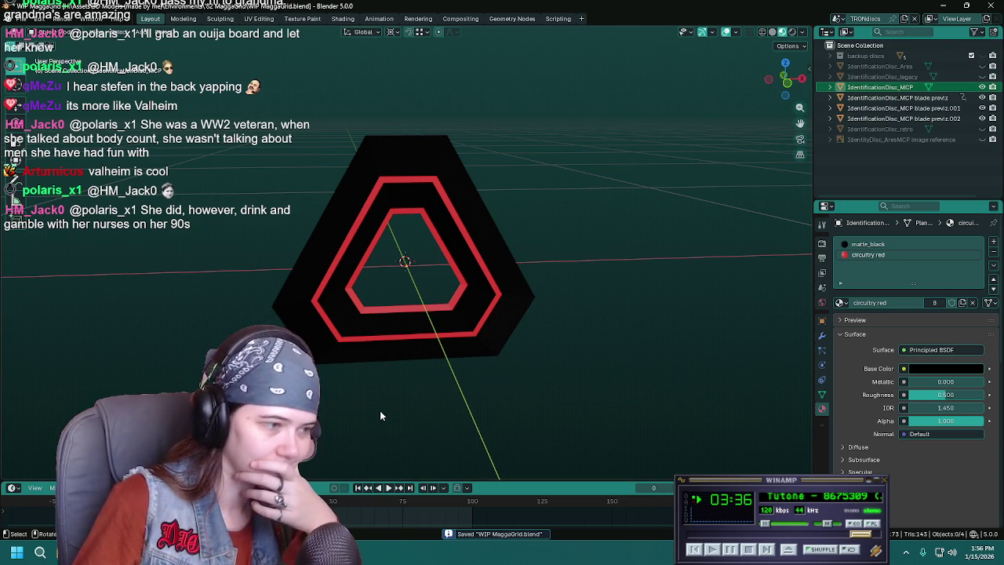
Create a new collection under Scene Collection named MCP_disc.
{"action": "right_click", "coordinate": [873, 161]}
{"action": "left_click", "coordinate": [874, 162]}
{"action": "left_click", "coordinate": [878, 63]}
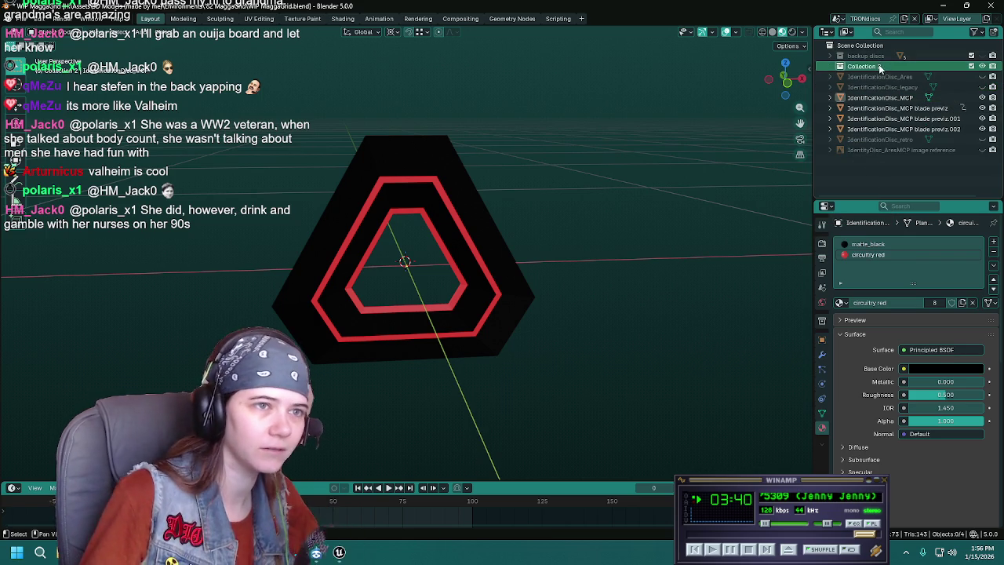
{"action": "key", "text": "F2"}
{"action": "type", "text": "M"}
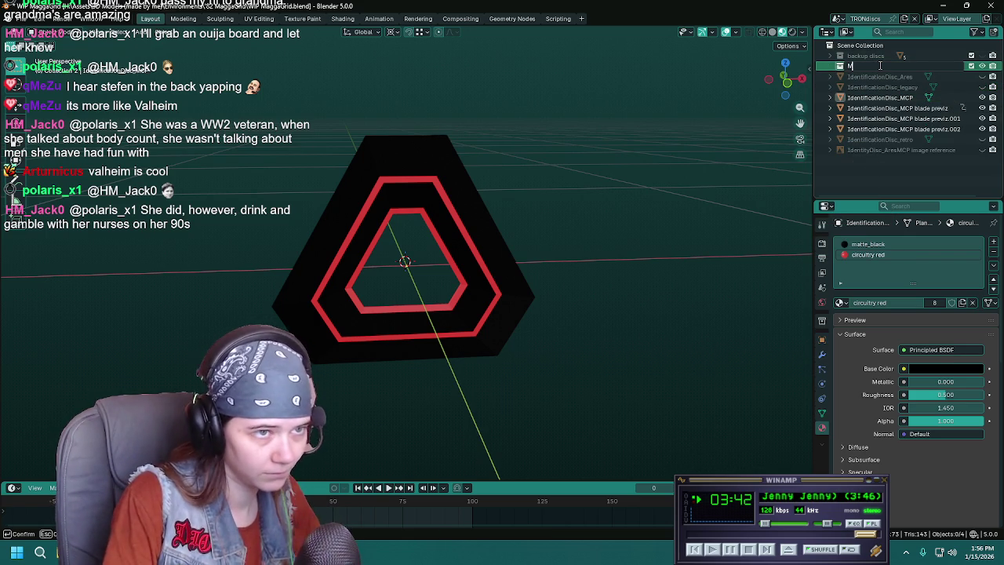
{"action": "type", "text": "CP+"}
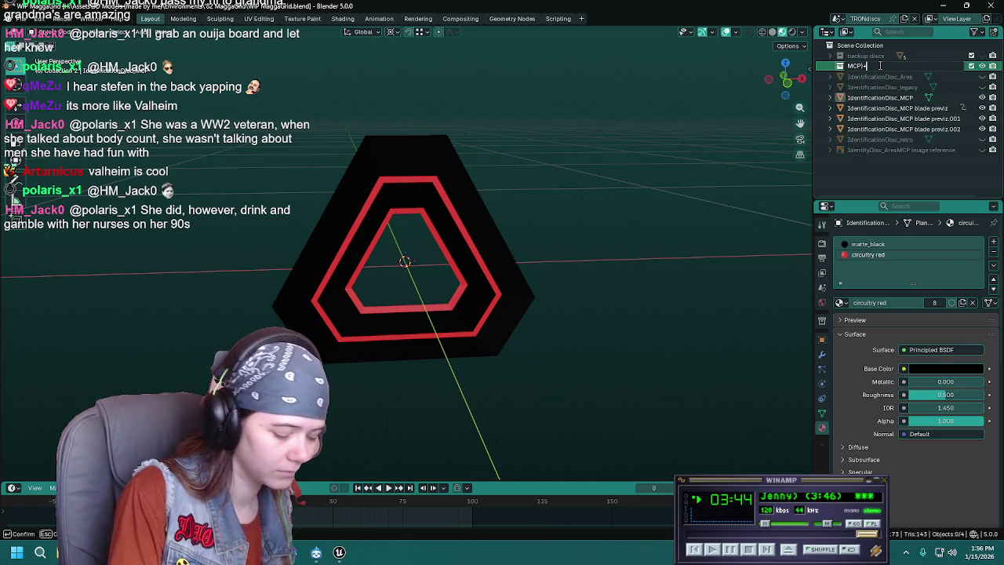
{"action": "type", "text": "_disc"}
{"action": "double_click", "coordinate": [878, 64]}
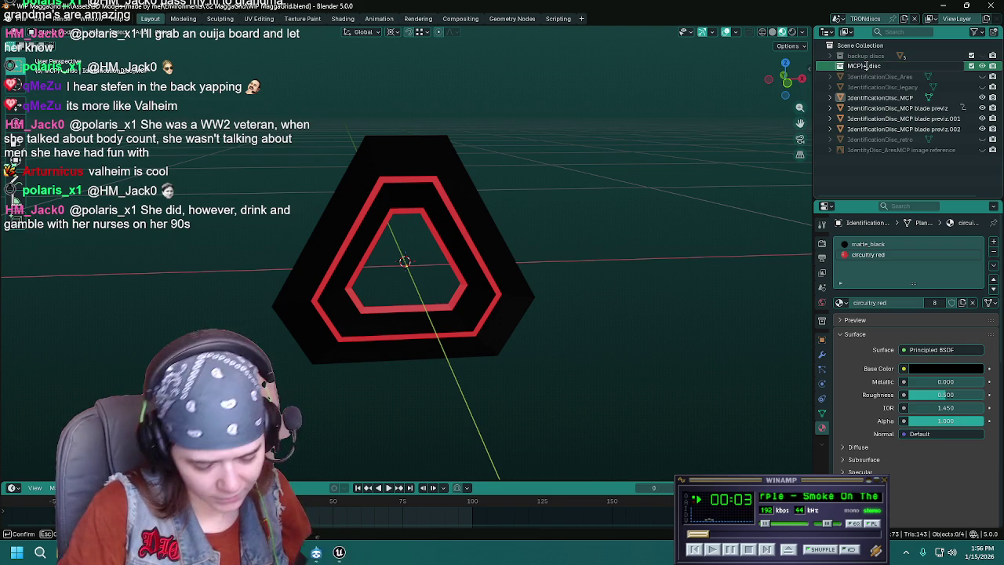
{"action": "key", "text": "Return"}
Move the MCP disc and its blade previz objects into MCP_disc and hide the collection.
{"action": "left_click", "coordinate": [887, 97]}
{"action": "left_click", "coordinate": [905, 129], "text": "shift"}
{"action": "left_click_drag", "start_coordinate": [895, 105], "coordinate": [871, 66]}
{"action": "left_click", "coordinate": [876, 160]}
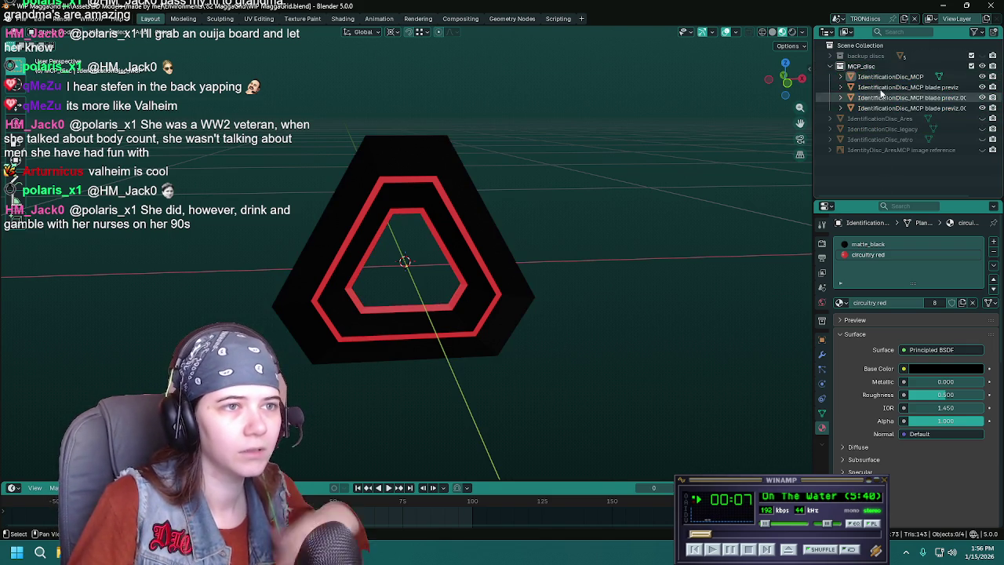
{"action": "left_click", "coordinate": [982, 66]}
Collapse MCP_disc, show and select the legacy disc, and make matte_black its active material slot.
{"action": "left_click", "coordinate": [830, 67]}
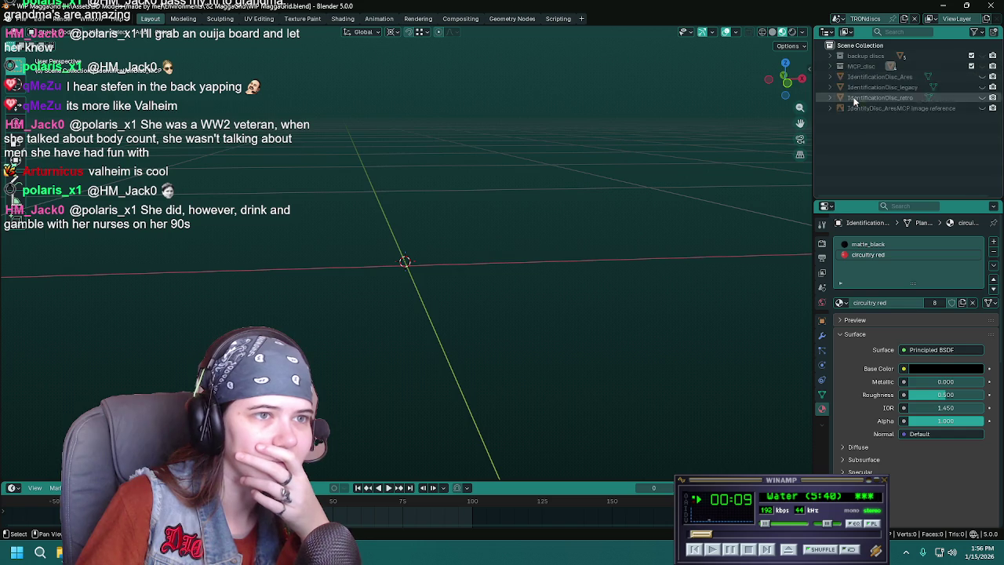
{"action": "left_click", "coordinate": [982, 87]}
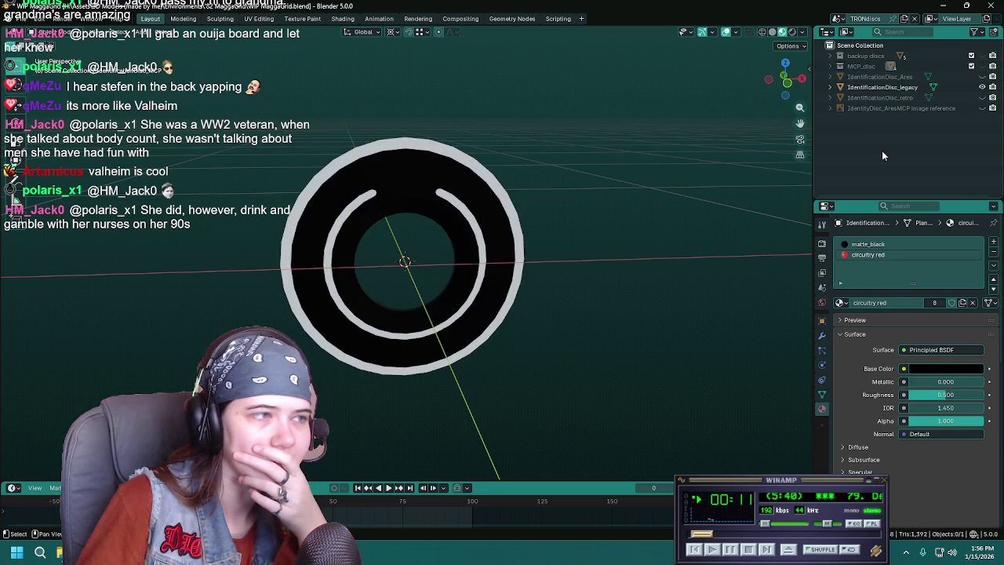
{"action": "left_click", "coordinate": [882, 87]}
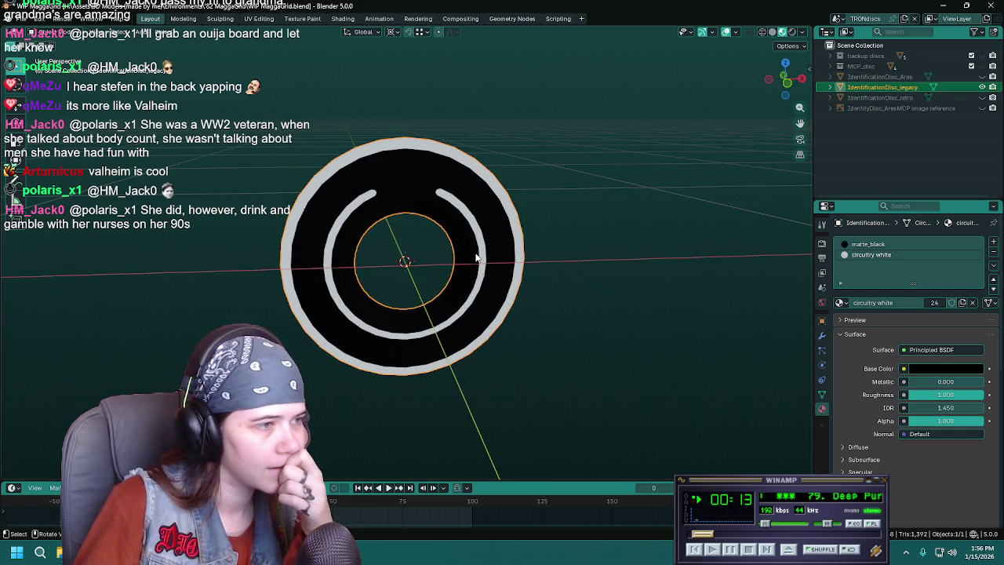
{"action": "middle_click_drag", "start_coordinate": [476, 257], "coordinate": [539, 254]}
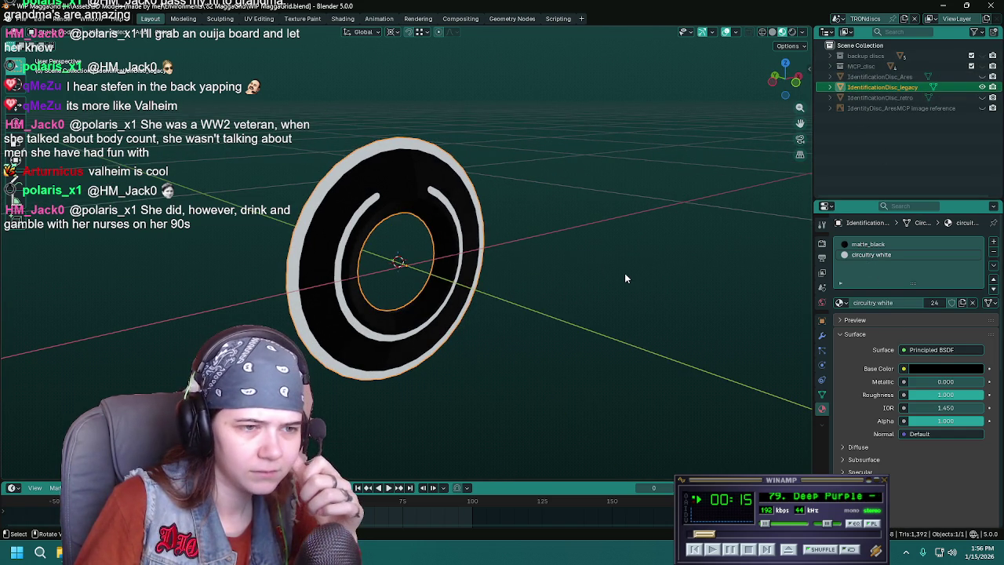
{"action": "left_click", "coordinate": [867, 244]}
{"action": "mouse_move", "coordinate": [787, 265]}
{"action": "middle_mouse_down"}
{"action": "mouse_move", "coordinate": [384, 284]}
{"action": "mouse_move", "coordinate": [436, 285]}
{"action": "middle_mouse_up"}
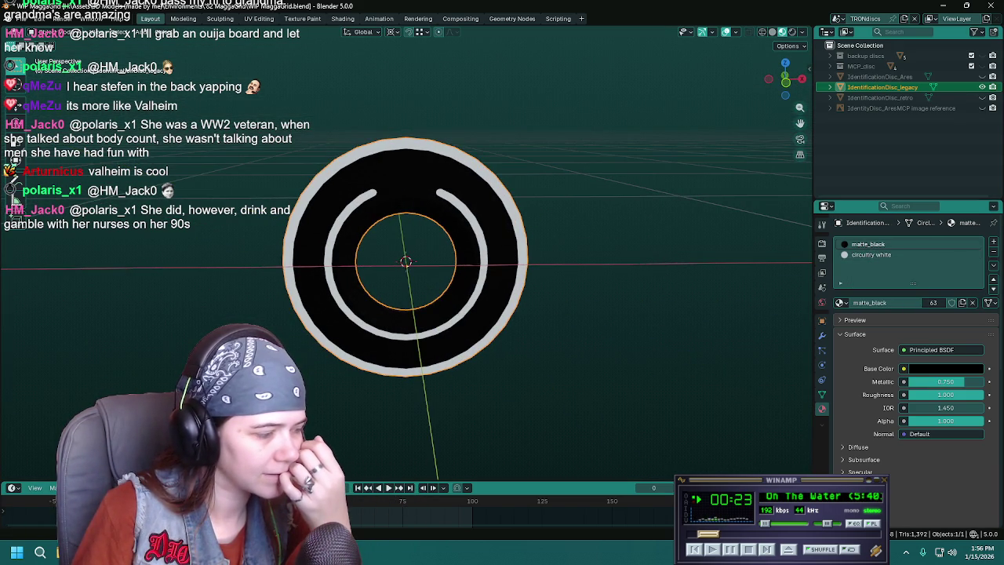
{"action": "key", "text": "alt+Tab"}
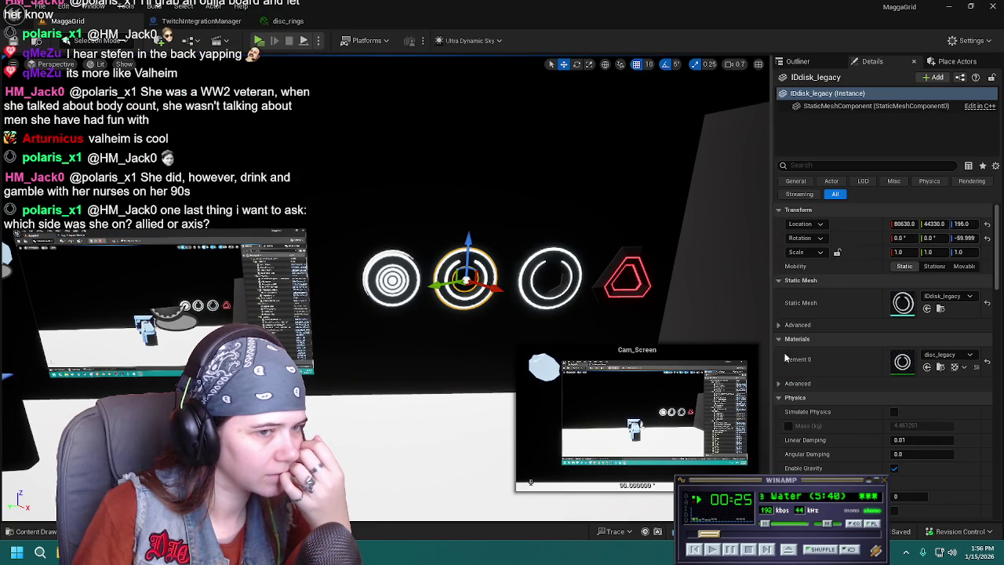
Open the legacy disc's disc_legacy material instance, then close the disc_legacy and disc_rings editors.
{"action": "left_click", "coordinate": [930, 358]}
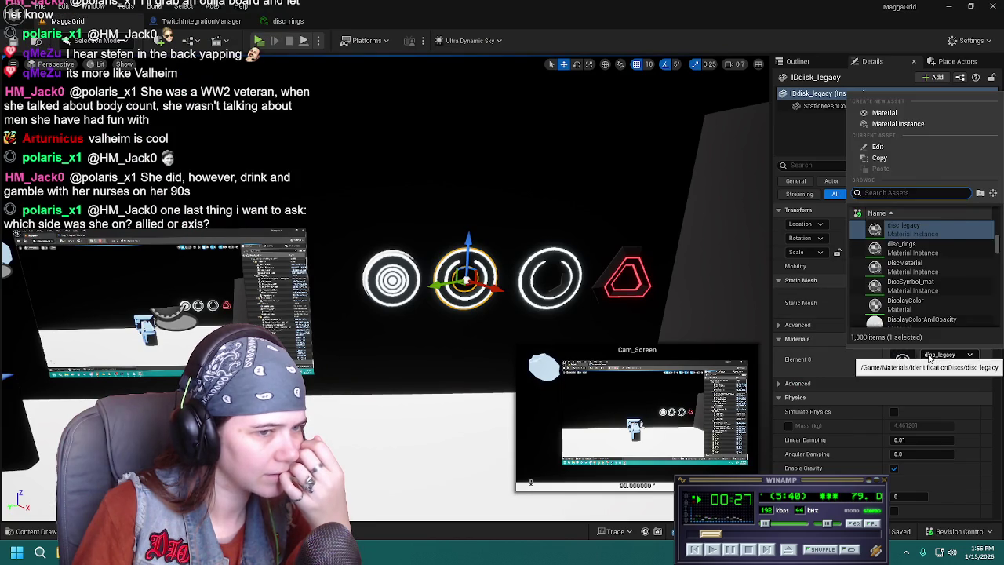
{"action": "key", "text": "Escape"}
{"action": "left_click", "coordinate": [928, 366]}
{"action": "double_click", "coordinate": [155, 396]}
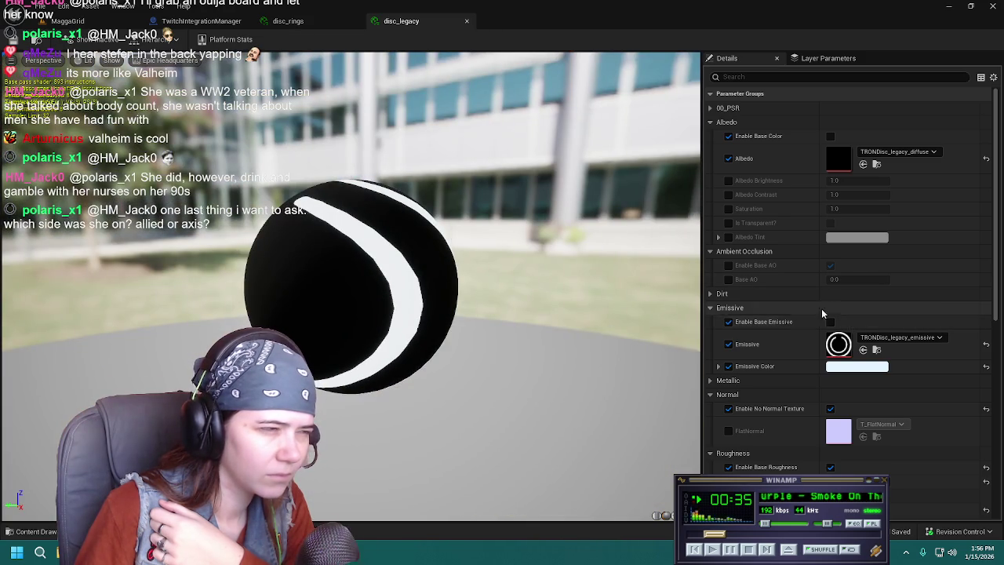
{"action": "left_click", "coordinate": [466, 22]}
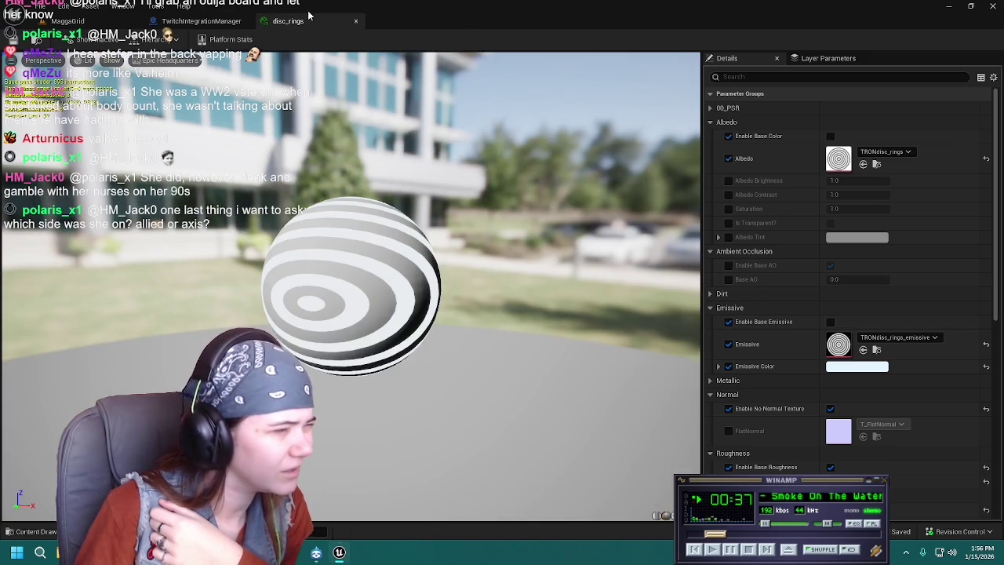
{"action": "left_click", "coordinate": [356, 21]}
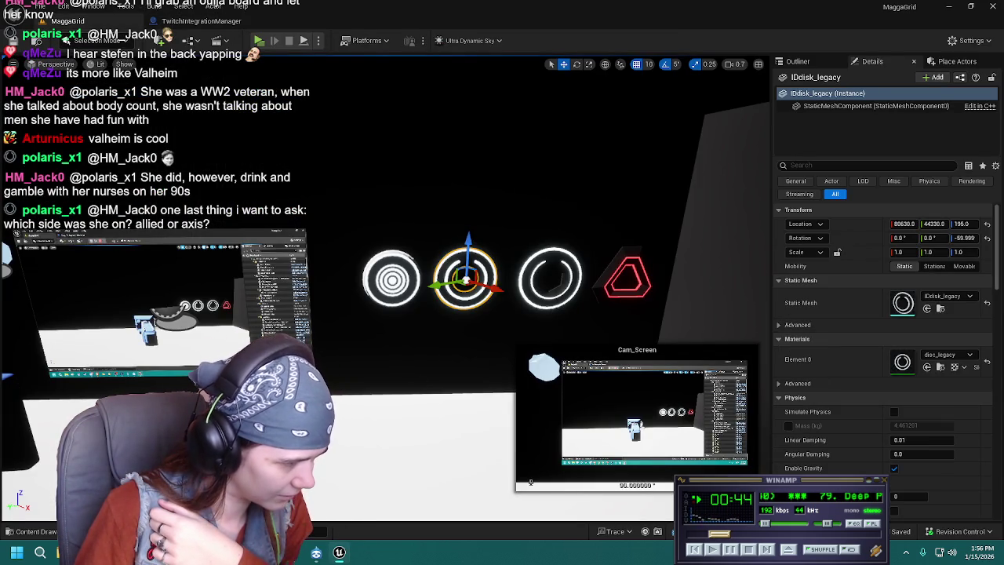
{"action": "key", "text": "alt+Tab"}
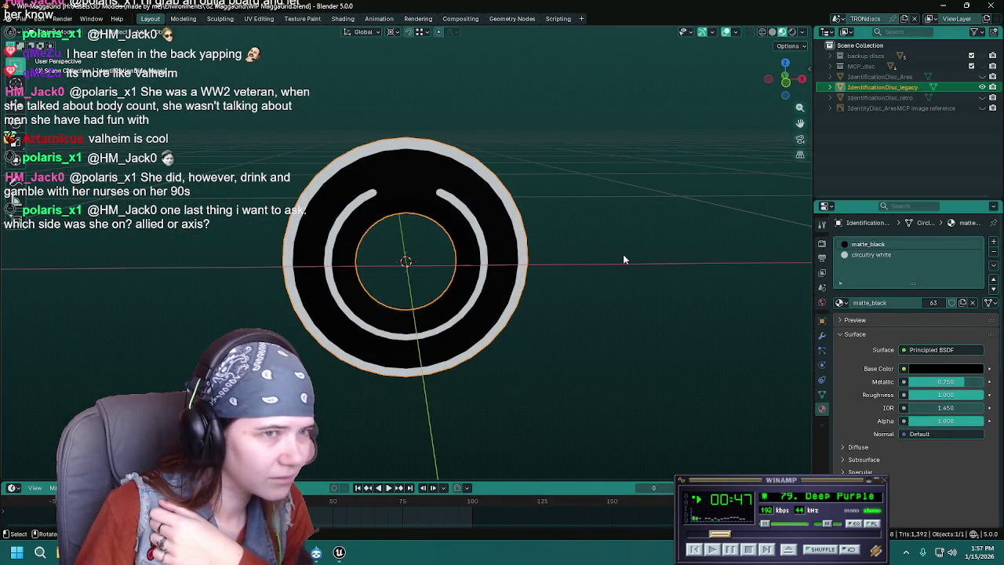
Return to the Blender TRONdiscs file, skipping the Grid Office window, and orbit around the legacy disc.
{"action": "scroll", "coordinate": [625, 259], "scroll_direction": "down", "scroll_amount": 1}
{"action": "key", "text": "alt+Tab"}
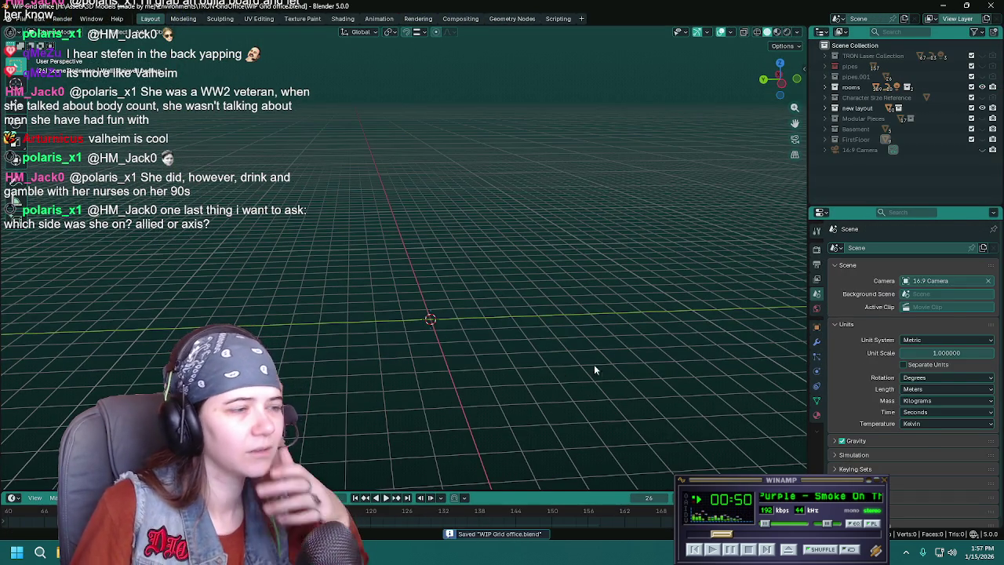
{"action": "key", "text": "alt+Tab"}
{"action": "mouse_move", "coordinate": [493, 355]}
{"action": "middle_mouse_down"}
{"action": "mouse_move", "coordinate": [686, 342]}
{"action": "mouse_move", "coordinate": [482, 352]}
{"action": "middle_mouse_up"}
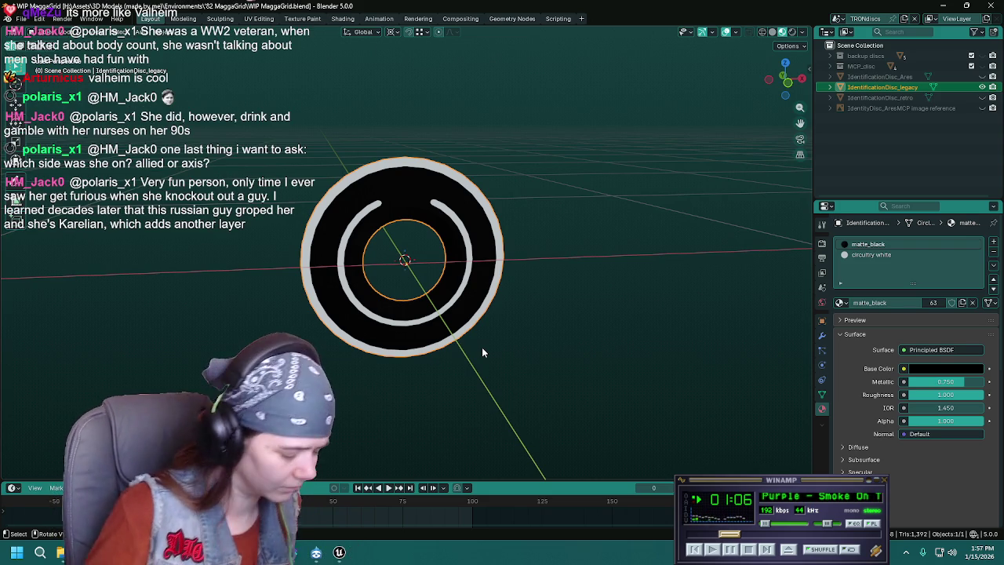
Save, then show the IdentificationDisc_retro disc, orbit to inspect it, and hide it again.
{"action": "key", "text": "ctrl+s"}
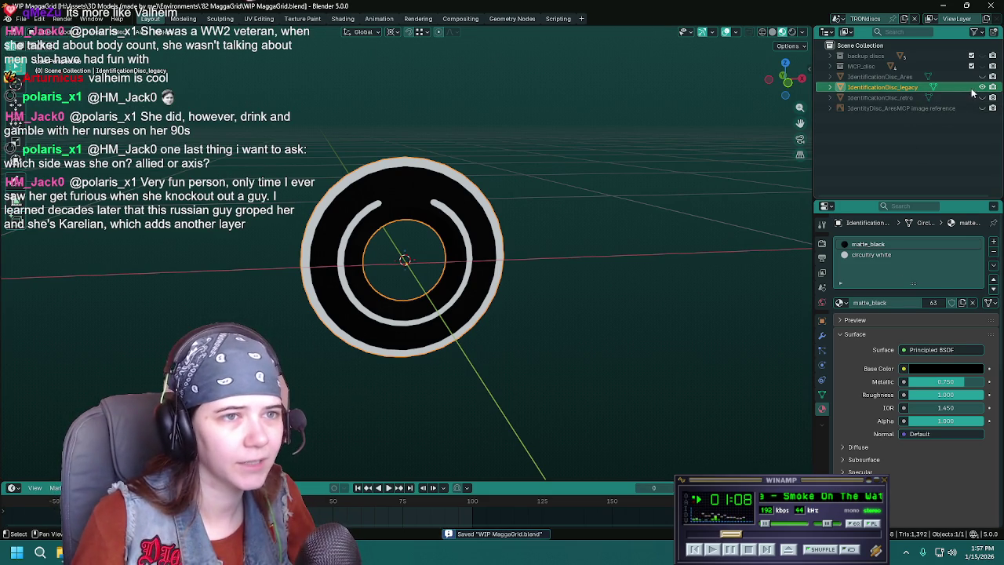
{"action": "left_click", "coordinate": [982, 97]}
{"action": "left_click", "coordinate": [949, 96]}
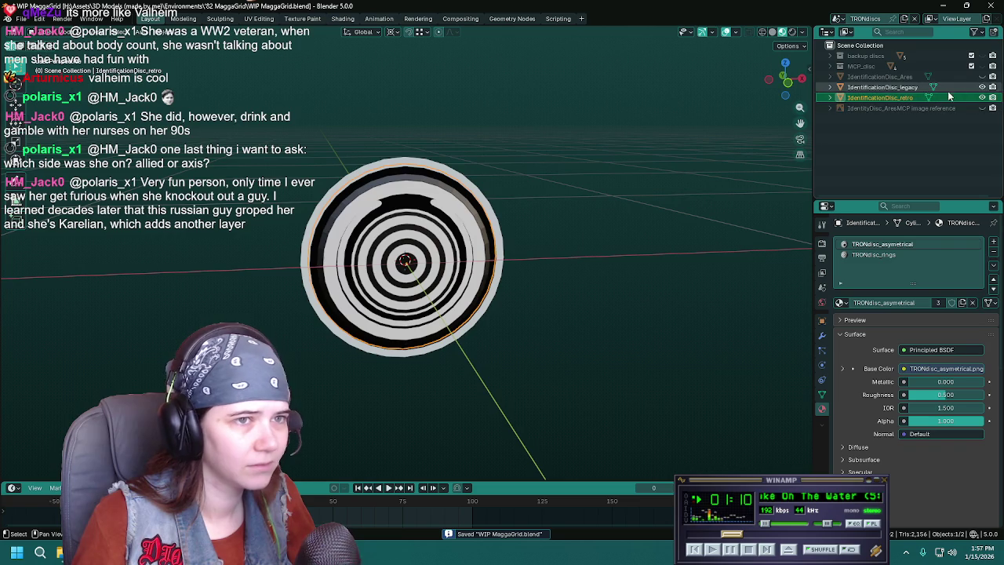
{"action": "middle_click_drag", "start_coordinate": [439, 249], "coordinate": [494, 246]}
{"action": "mouse_move", "coordinate": [397, 265]}
{"action": "middle_mouse_down"}
{"action": "mouse_move", "coordinate": [567, 254]}
{"action": "mouse_move", "coordinate": [380, 261]}
{"action": "mouse_move", "coordinate": [389, 261]}
{"action": "middle_mouse_up"}
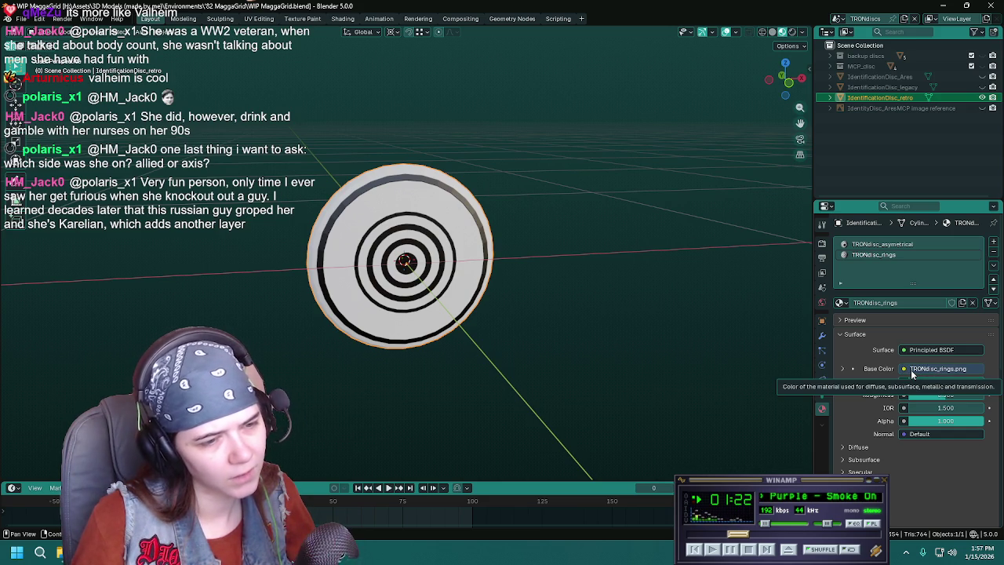
{"action": "mouse_move", "coordinate": [488, 299]}
{"action": "middle_mouse_down"}
{"action": "mouse_move", "coordinate": [526, 289]}
{"action": "mouse_move", "coordinate": [504, 288]}
{"action": "middle_mouse_up"}
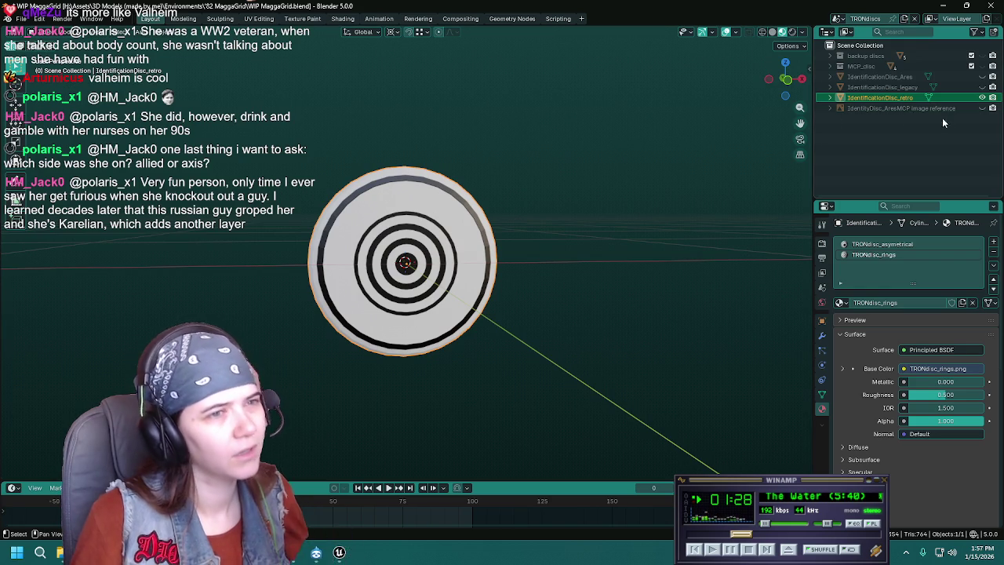
{"action": "left_click", "coordinate": [982, 97]}
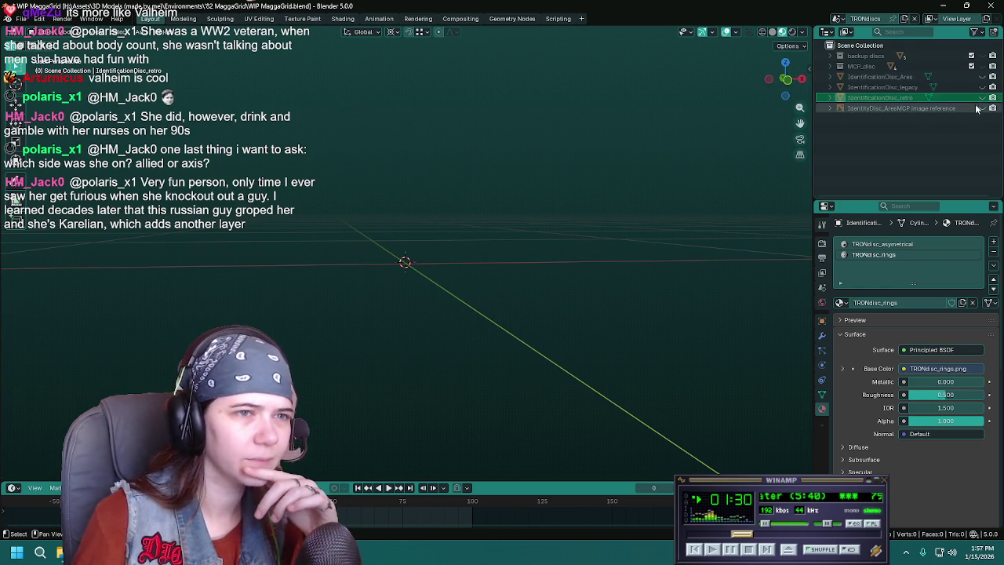
Delete the IdentityDisc_AresMCP reference image and show the IdentificationDisc_Ares disc.
{"action": "left_click", "coordinate": [948, 108]}
{"action": "left_click", "coordinate": [982, 108]}
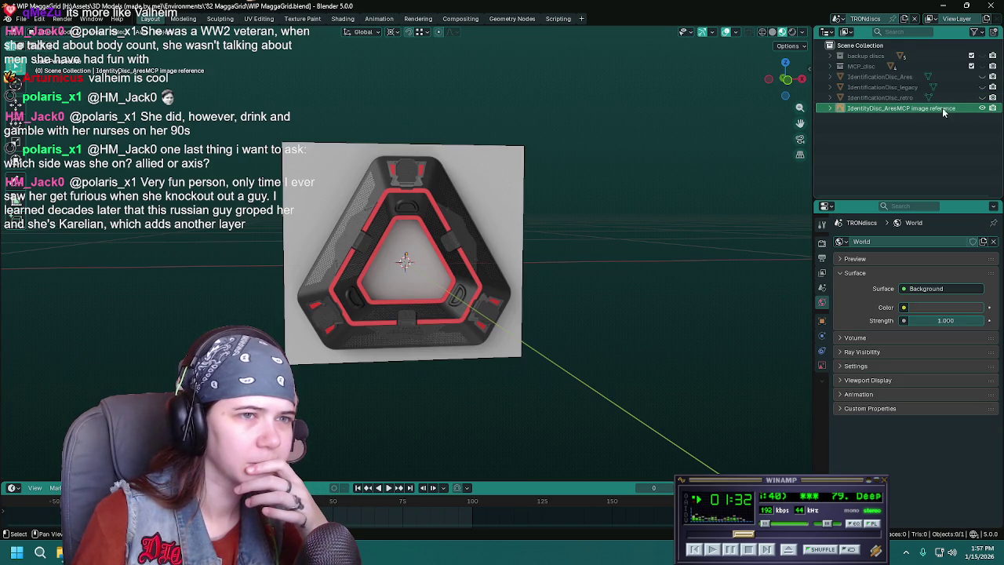
{"action": "left_click", "coordinate": [982, 108]}
{"action": "key", "text": "Delete"}
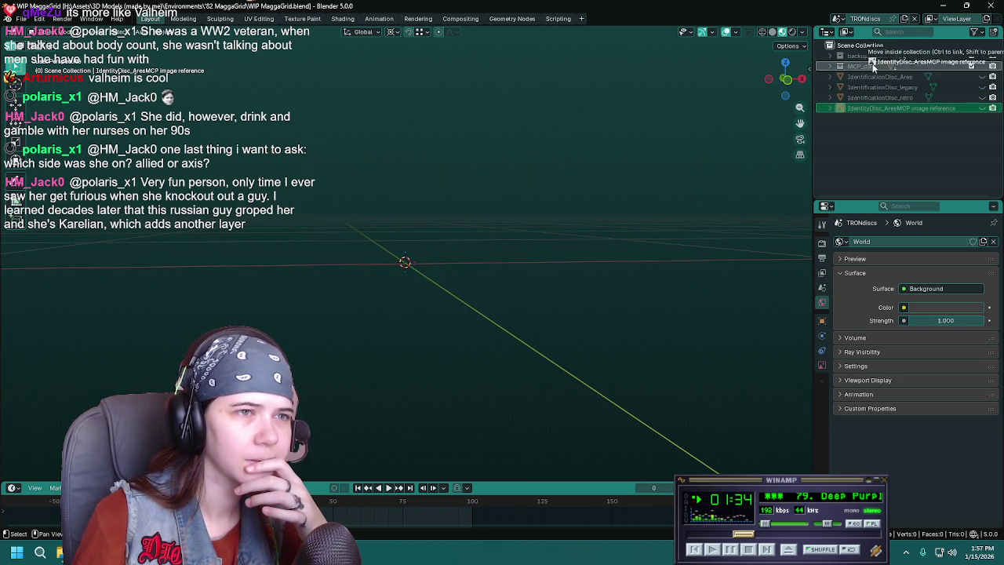
{"action": "left_click", "coordinate": [914, 77]}
{"action": "left_click", "coordinate": [983, 77]}
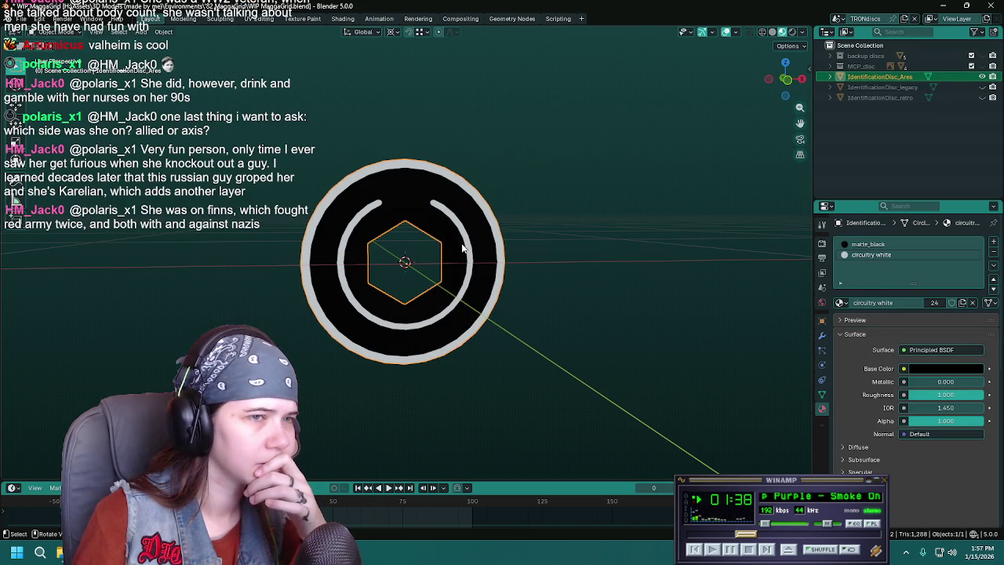
Export IdentificationDisc_legacy as FBX, overwriting IDdisk_legacy.fbx in the IdentityDiscs folder.
{"action": "left_click", "coordinate": [982, 87], "text": "ctrl"}
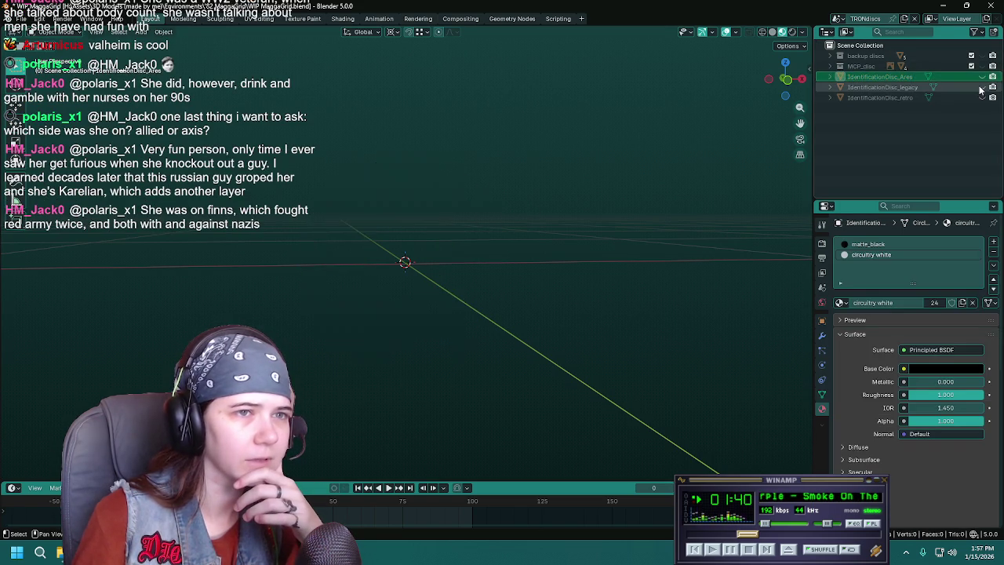
{"action": "left_click", "coordinate": [882, 87]}
{"action": "key", "text": "q"}
{"action": "left_click", "coordinate": [402, 239]}
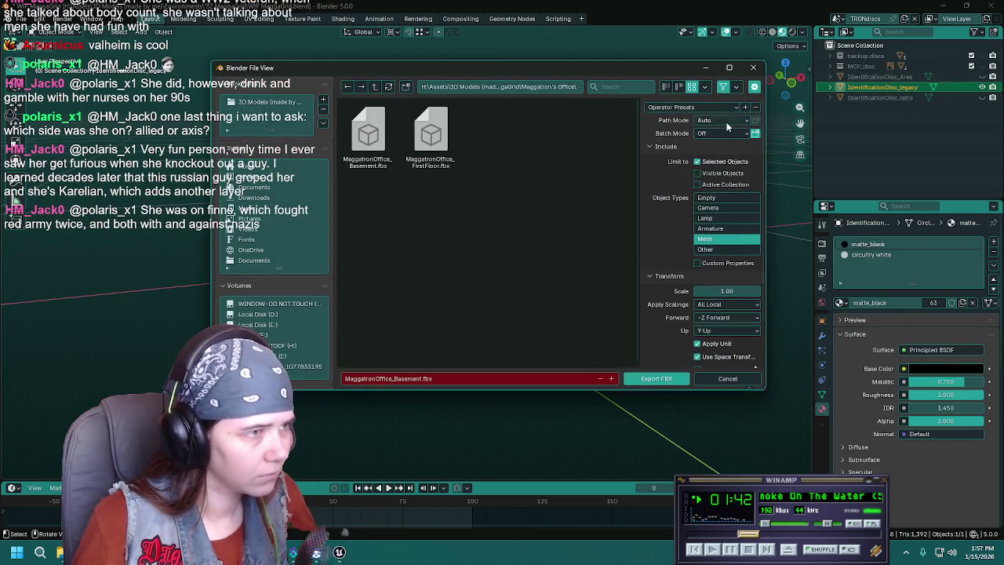
{"action": "left_click", "coordinate": [376, 87]}
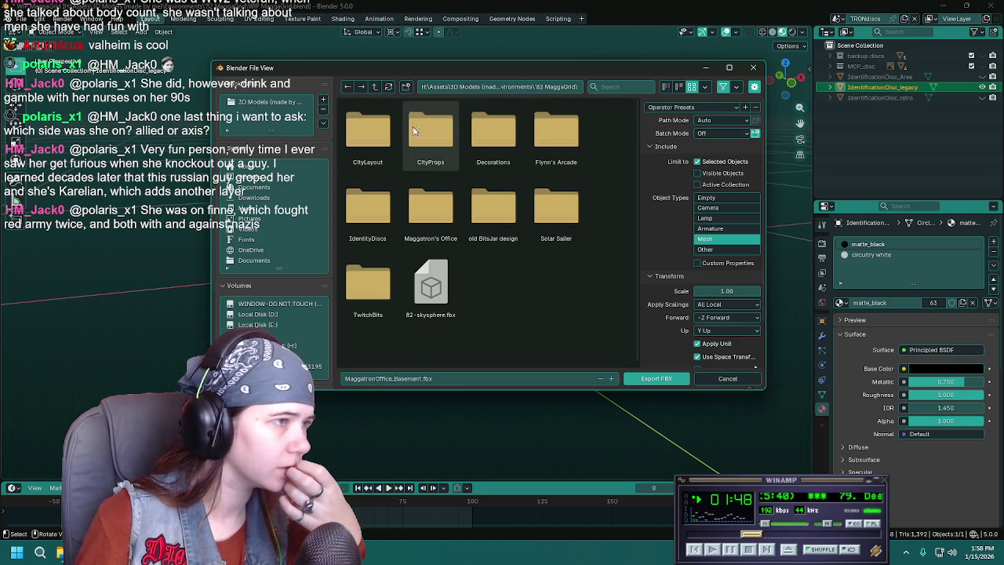
{"action": "left_click", "coordinate": [368, 210]}
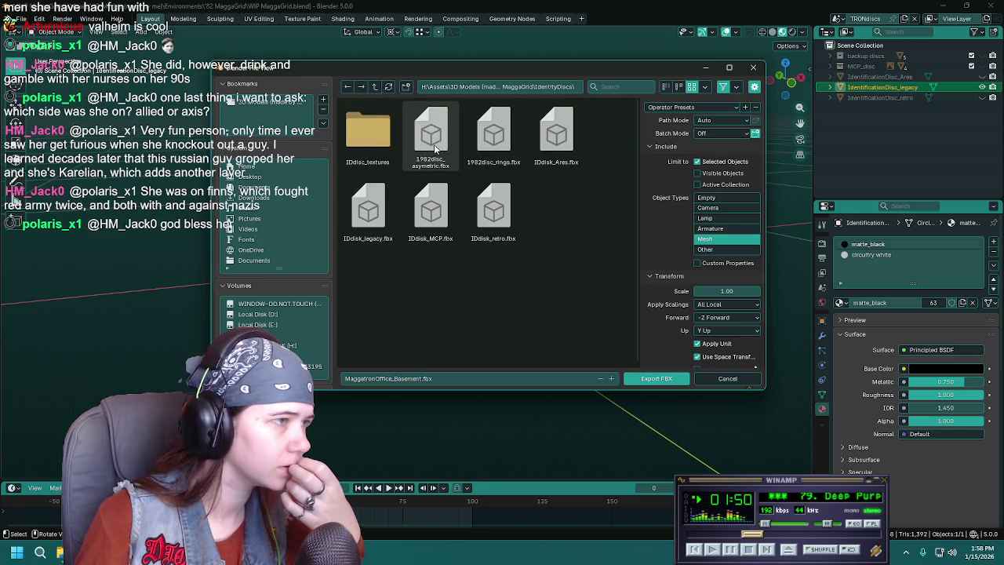
{"action": "double_click", "coordinate": [368, 210]}
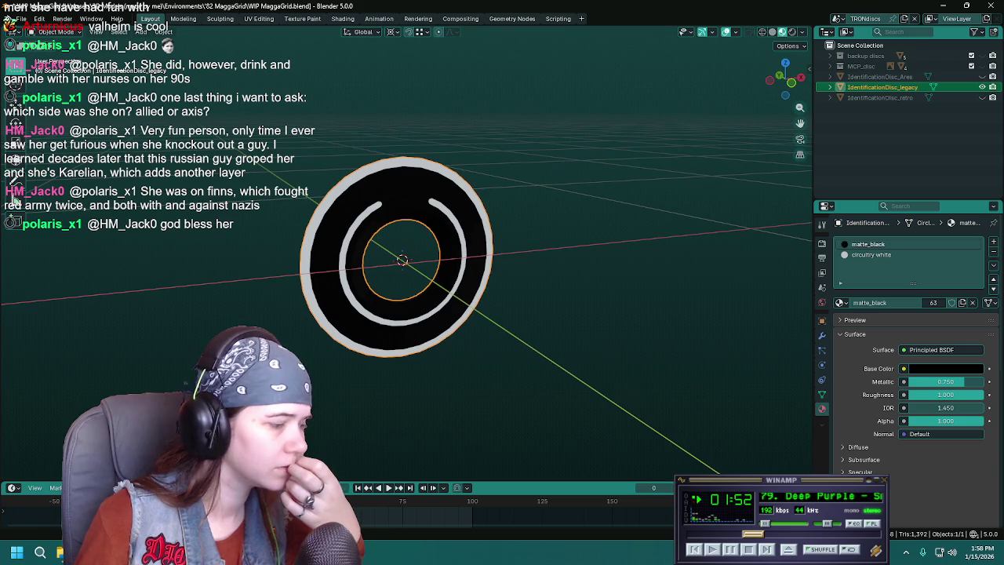
{"action": "key", "text": "alt+Tab"}
Reimport the IDdisk_legacy mesh in Meshes/IdentityDiscs with the newly exported FBX as its source.
{"action": "left_click", "coordinate": [13, 532]}
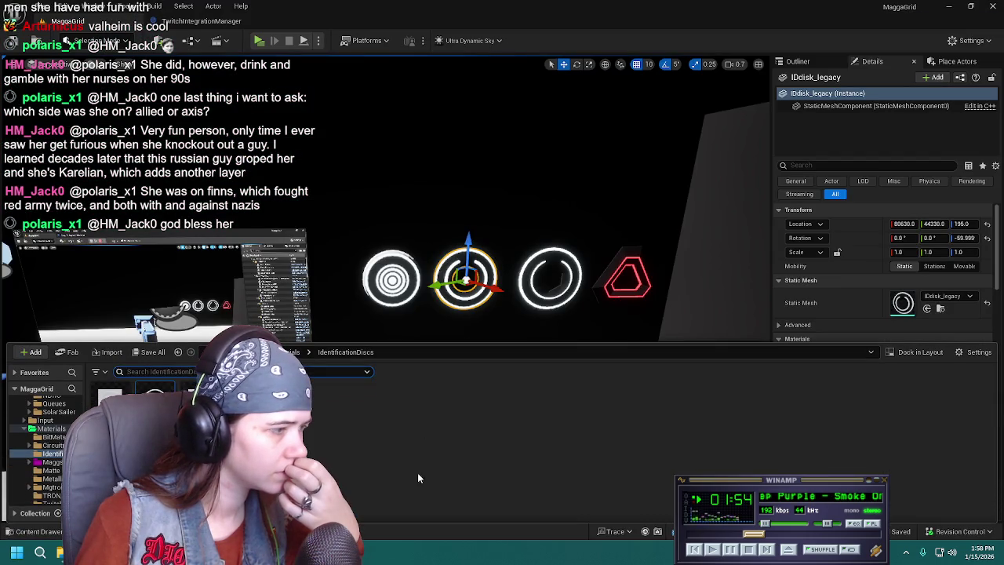
{"action": "left_click", "coordinate": [51, 428]}
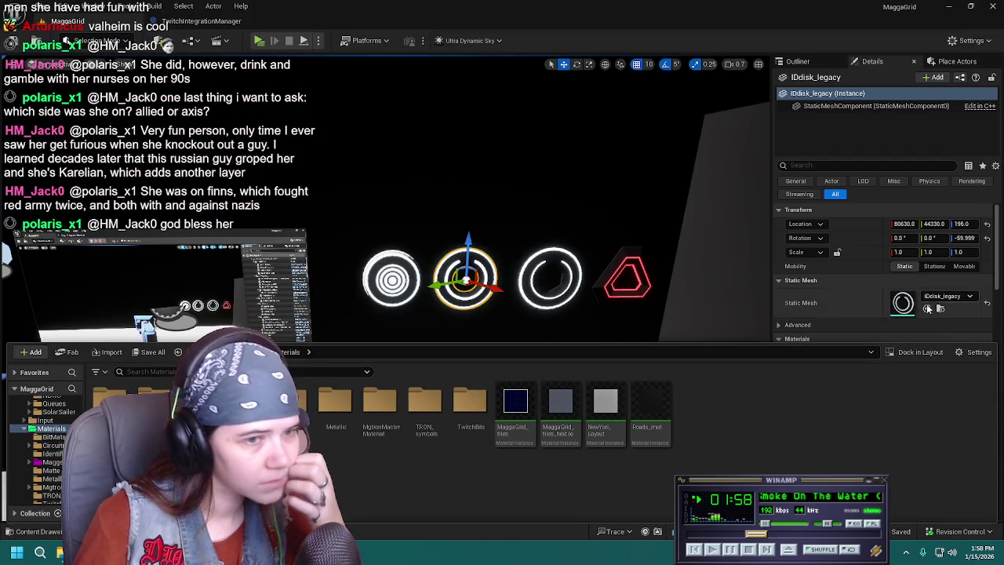
{"action": "left_click", "coordinate": [51, 454]}
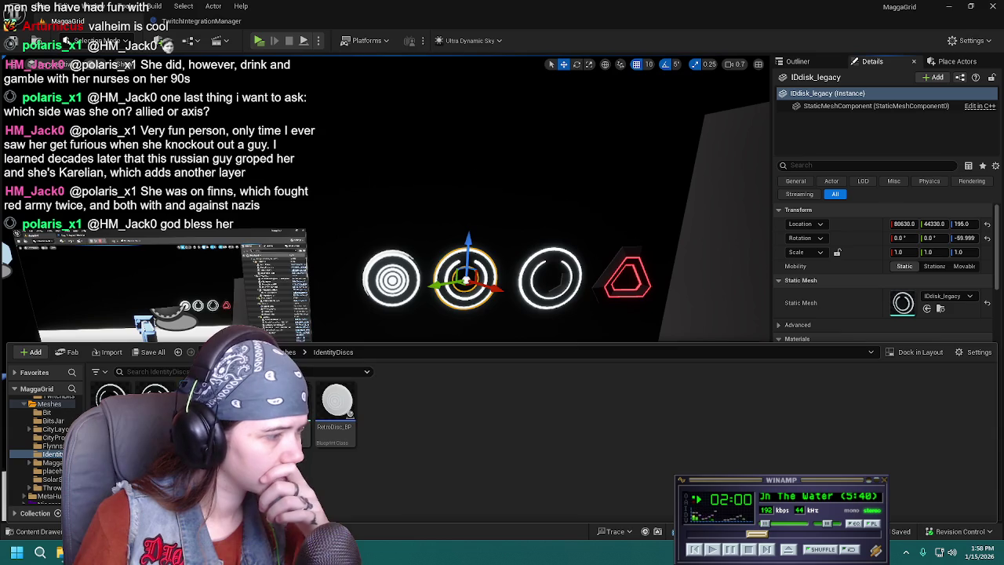
{"action": "right_click", "coordinate": [275, 215]}
{"action": "left_click", "coordinate": [283, 238]}
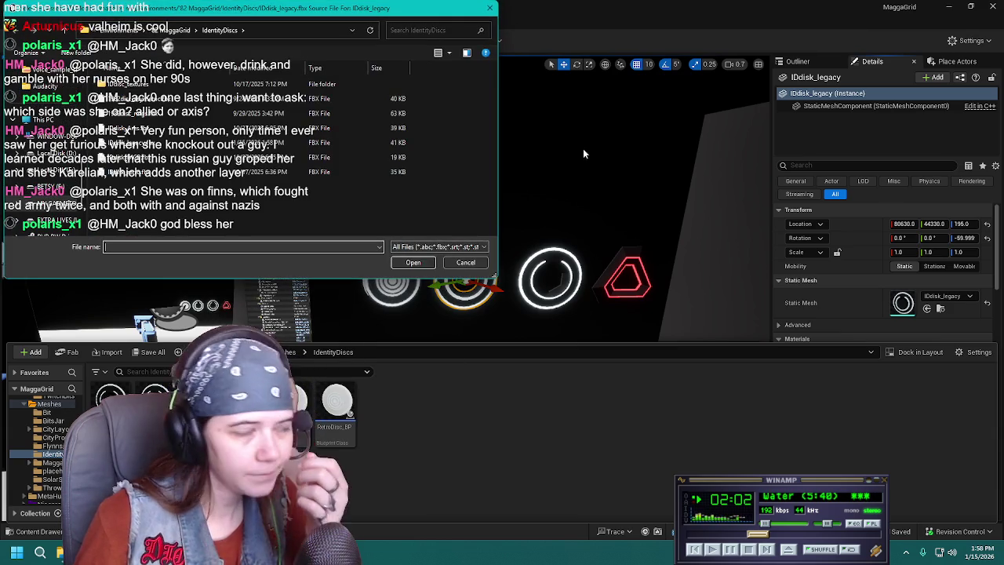
{"action": "double_click", "coordinate": [251, 143]}
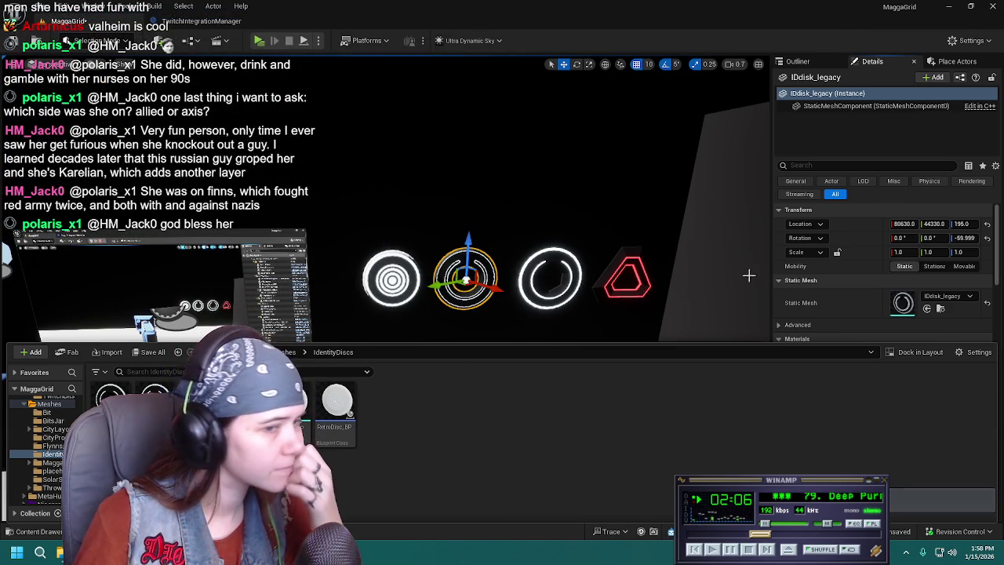
Frame and inspect the reimported legacy disc, then bring up its second material slot's choices.
{"action": "left_click", "coordinate": [14, 44]}
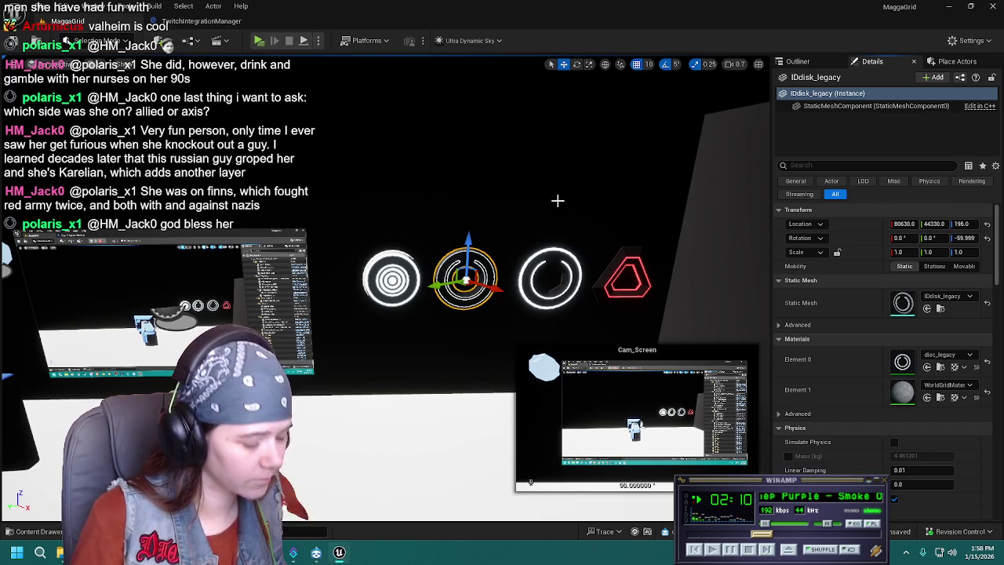
{"action": "key", "text": "f"}
{"action": "mouse_move", "coordinate": [440, 313]}
{"action": "left_mouse_down", "text": "alt"}
{"action": "mouse_move", "coordinate": [486, 298]}
{"action": "mouse_move", "coordinate": [470, 300]}
{"action": "left_mouse_up", "text": "alt"}
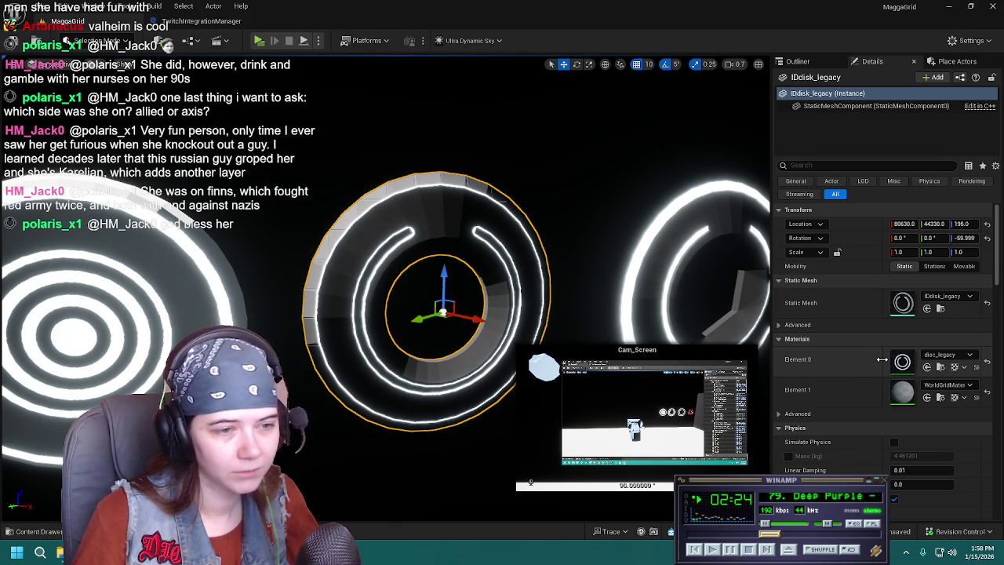
{"action": "left_click_drag", "start_coordinate": [881, 359], "coordinate": [835, 360]}
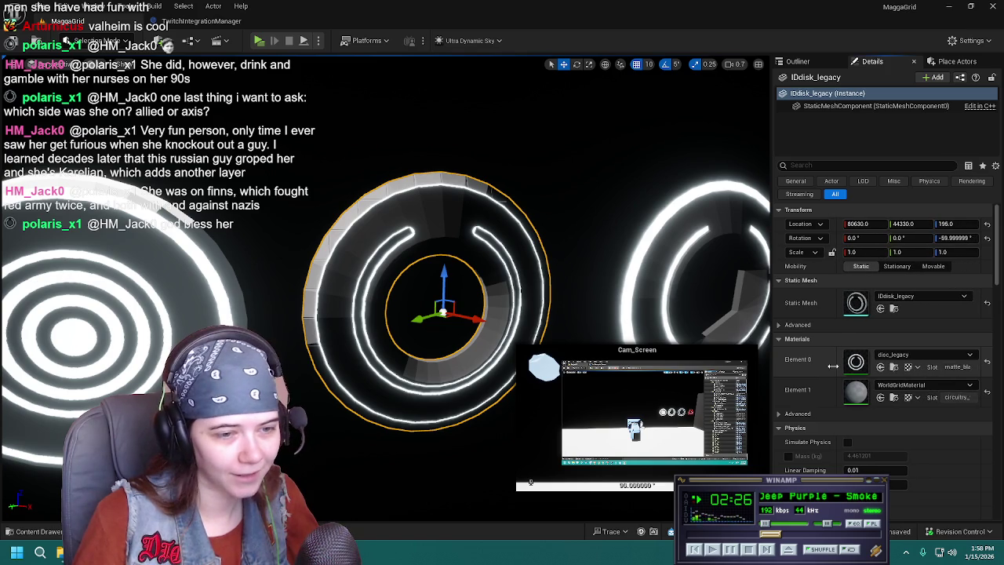
{"action": "left_click", "coordinate": [898, 384]}
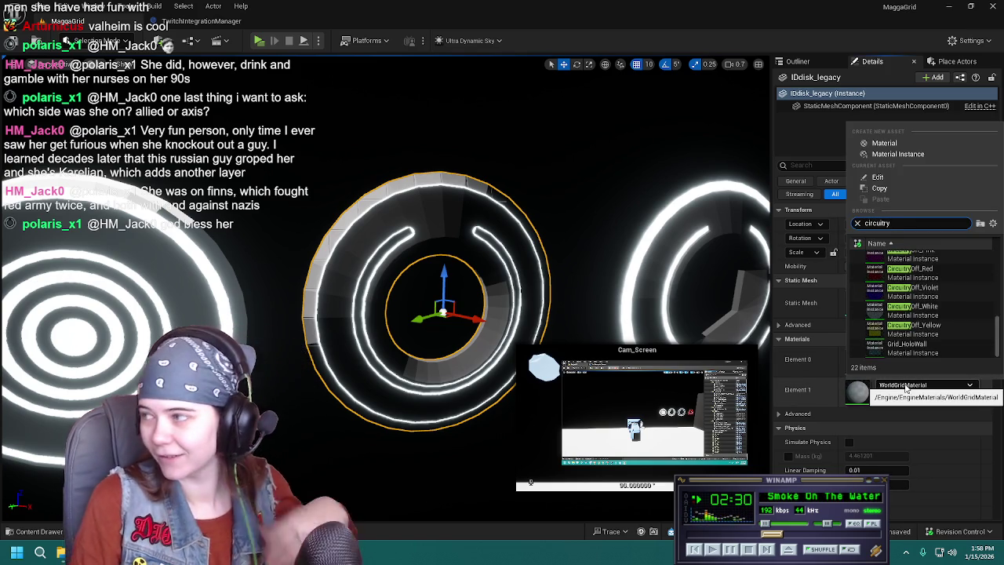
Assign Circuitry_White to Element 1 and Matte_black to Element 0, then save.
{"action": "scroll", "coordinate": [952, 313], "scroll_direction": "down", "scroll_amount": 2}
{"action": "scroll", "coordinate": [952, 313], "scroll_direction": "up", "scroll_amount": 3}
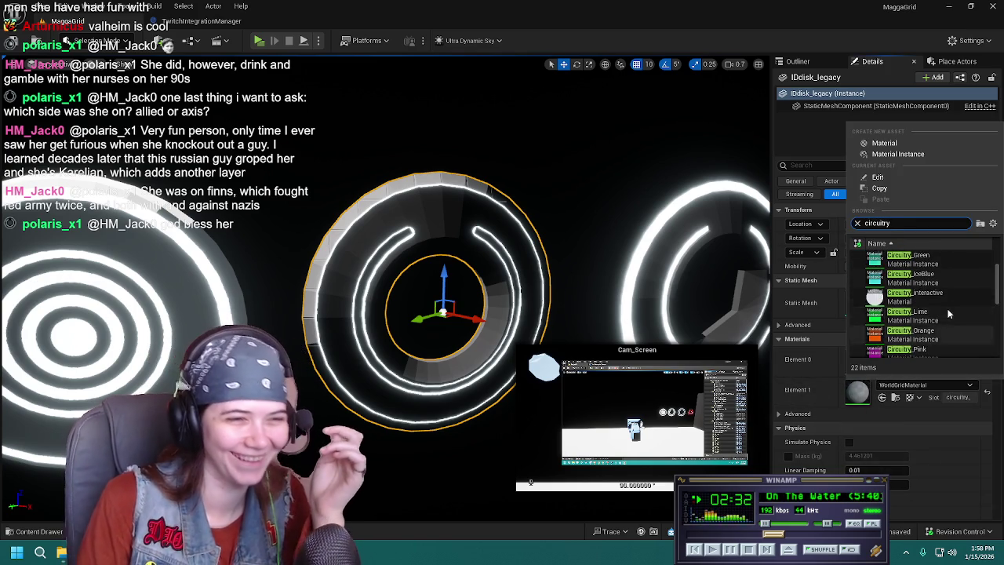
{"action": "scroll", "coordinate": [942, 327], "scroll_direction": "down", "scroll_amount": 1}
{"action": "left_click", "coordinate": [942, 323]}
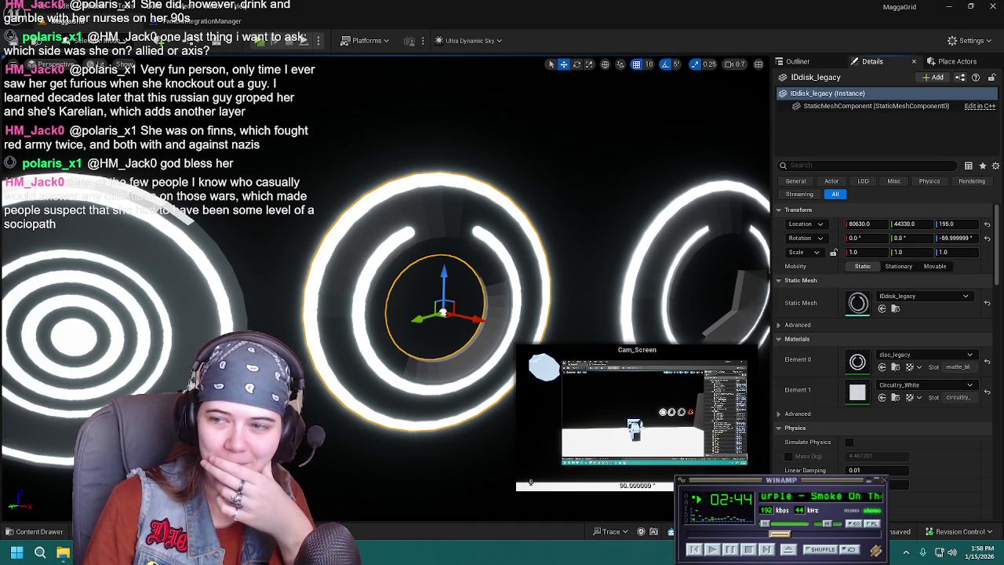
{"action": "left_click", "coordinate": [947, 357]}
{"action": "type", "text": "matte"}
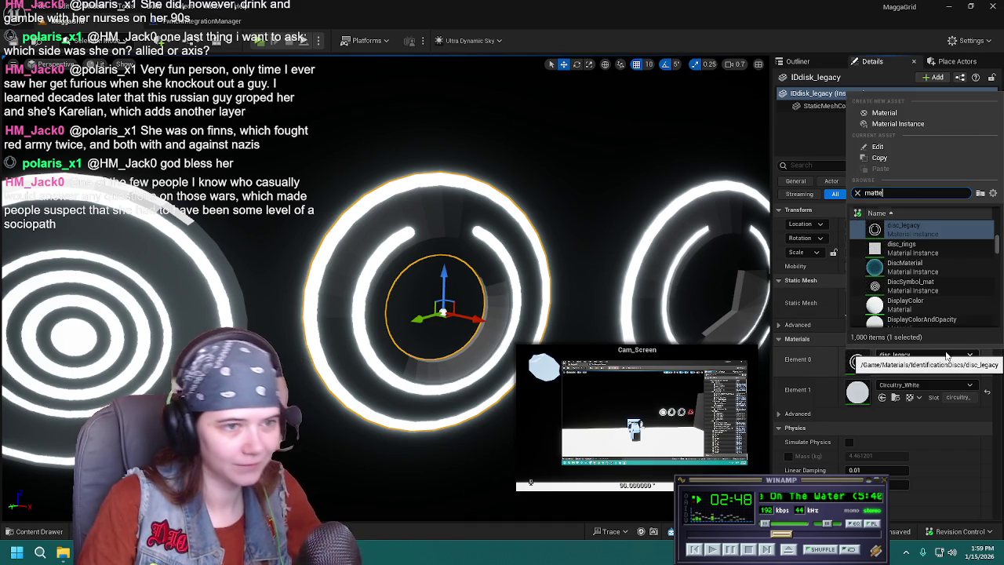
{"action": "left_click", "coordinate": [910, 251]}
{"action": "key", "text": "ctrl+s"}
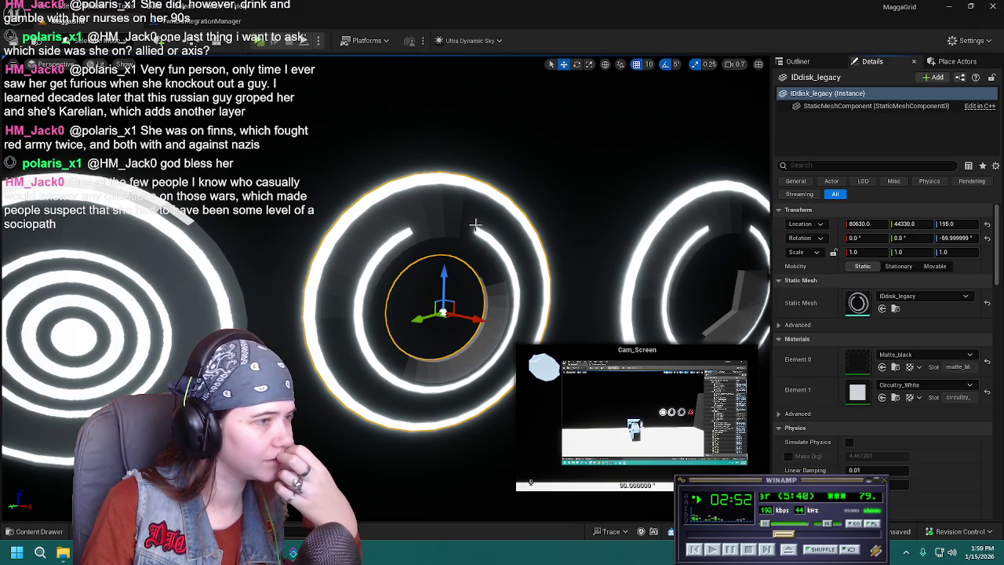
{"action": "mouse_move", "coordinate": [446, 251]}
{"action": "right_mouse_down"}
{"action": "mouse_move", "coordinate": [444, 223]}
{"action": "mouse_move", "coordinate": [444, 236]}
{"action": "right_mouse_up"}
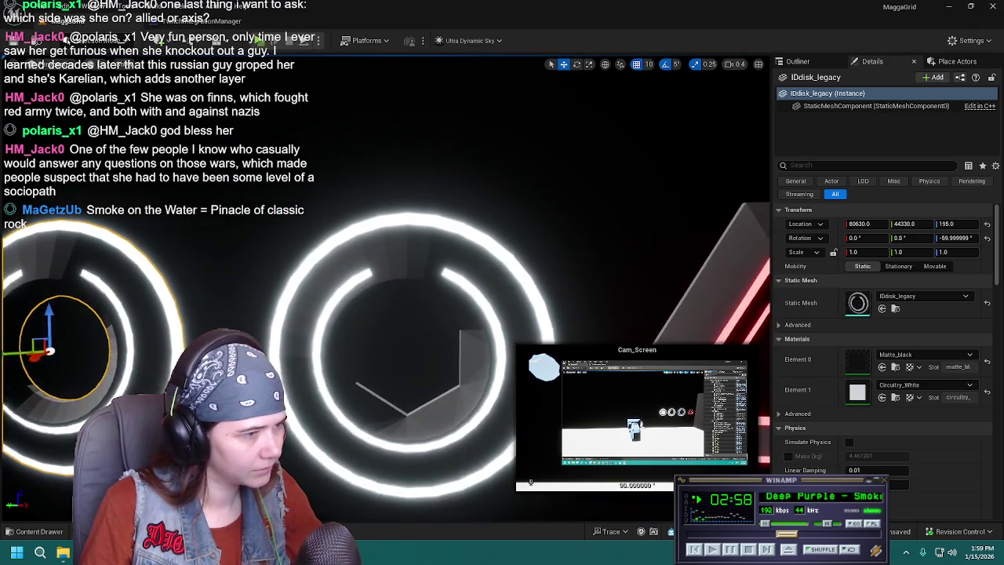
Disable Nanite on the IDdisk_legacy and IDdisk_Ares meshes.
{"action": "key", "text": "f"}
{"action": "scroll", "coordinate": [382, 314], "scroll_direction": "down", "scroll_amount": 3}
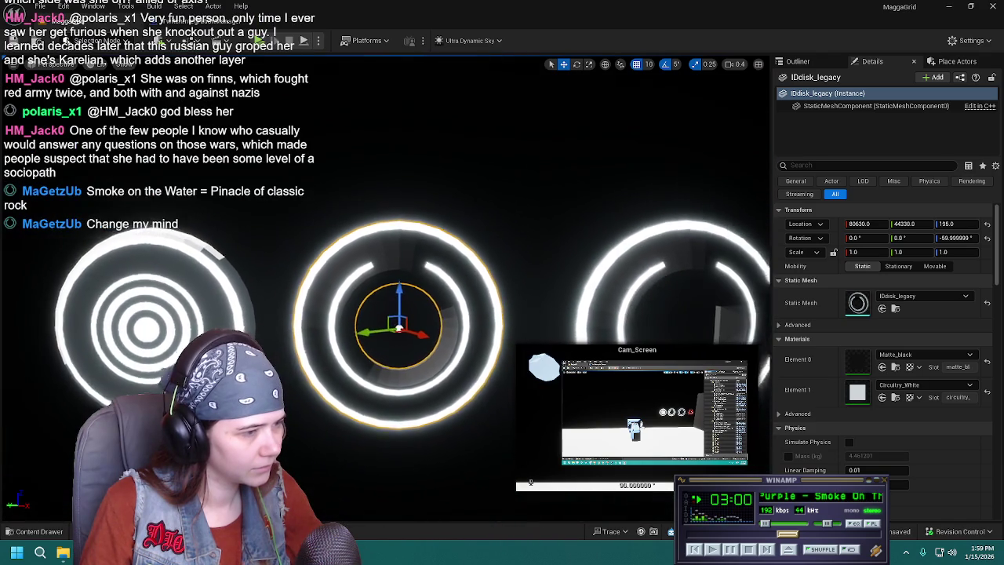
{"action": "key", "text": "ctrl+space"}
{"action": "right_click", "coordinate": [204, 396]}
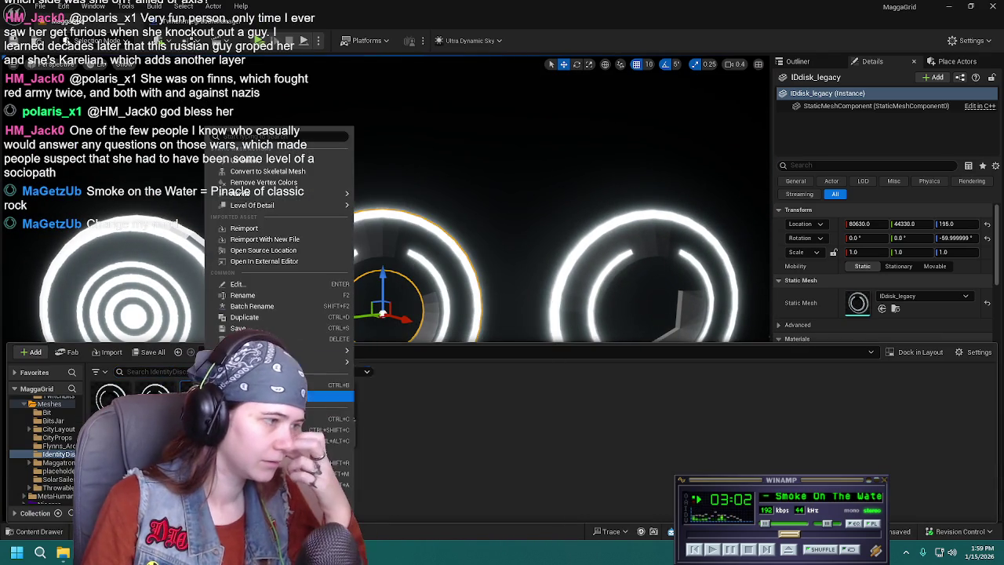
{"action": "left_click", "coordinate": [396, 202]}
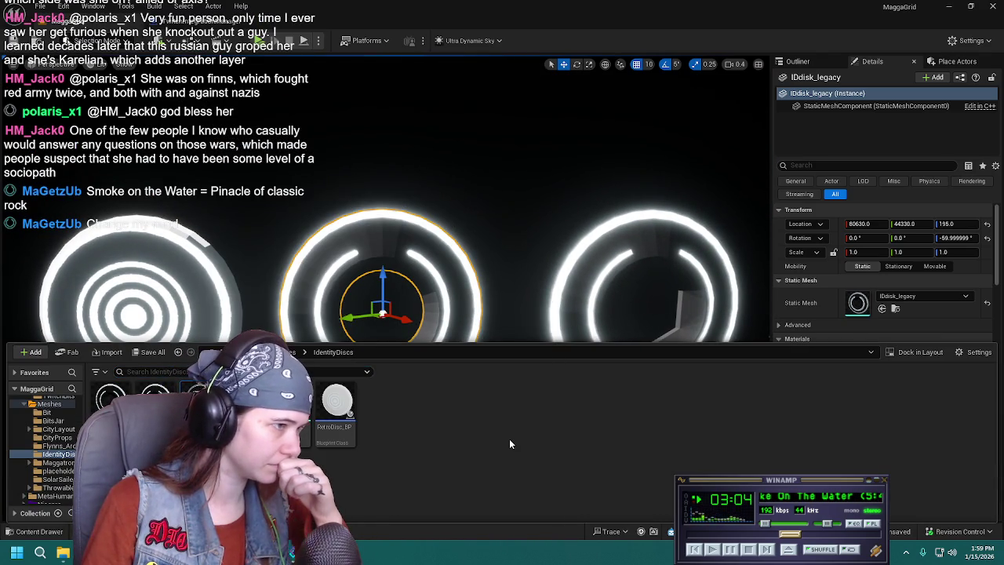
{"action": "left_click", "coordinate": [600, 263]}
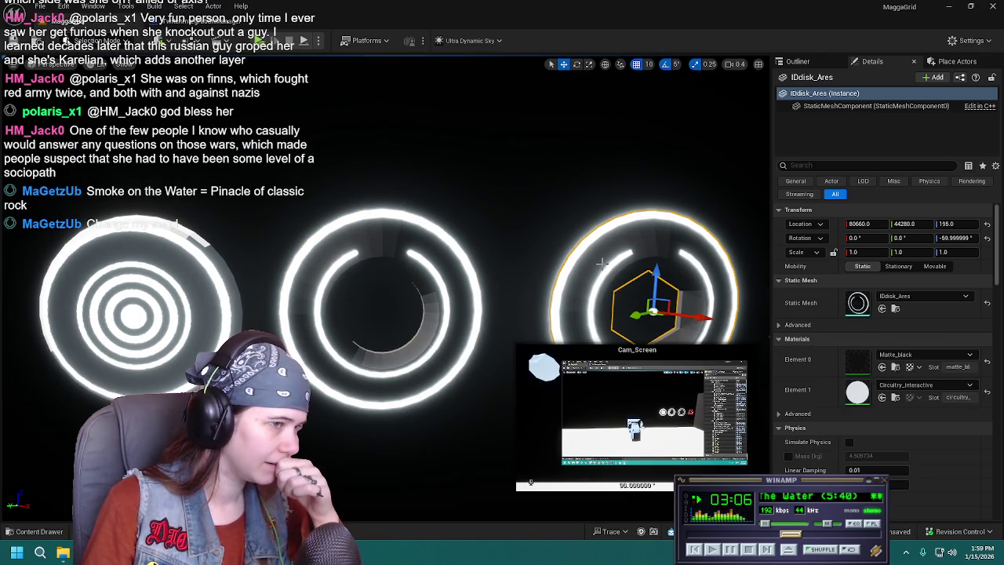
{"action": "left_click", "coordinate": [43, 533]}
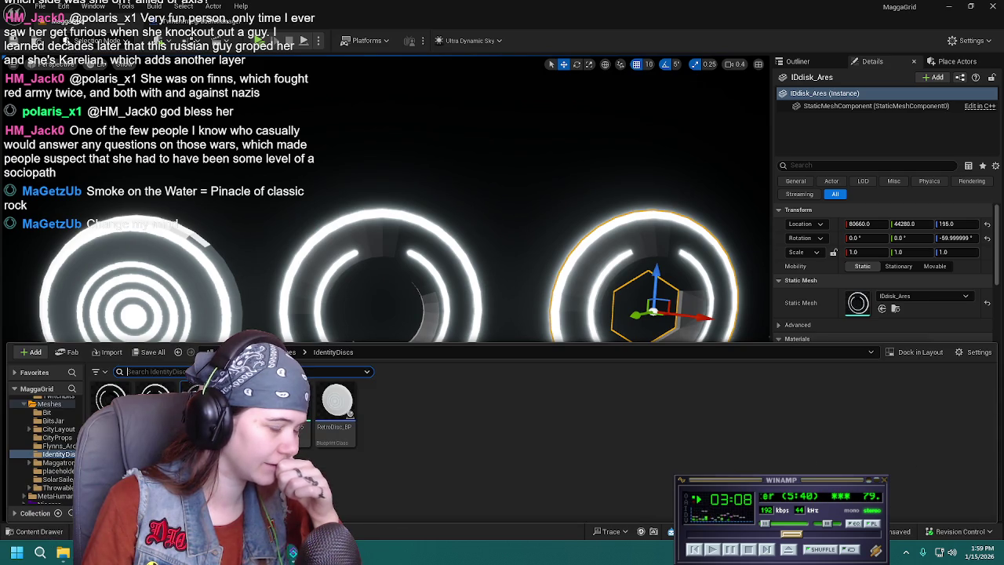
{"action": "right_click", "coordinate": [153, 396]}
{"action": "mouse_move", "coordinate": [208, 87]}
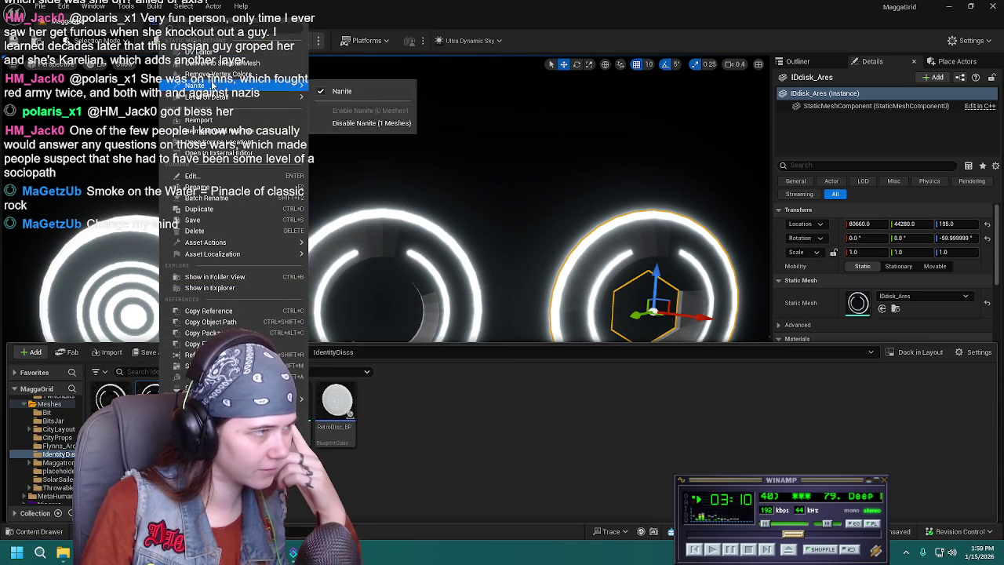
{"action": "left_click", "coordinate": [338, 91]}
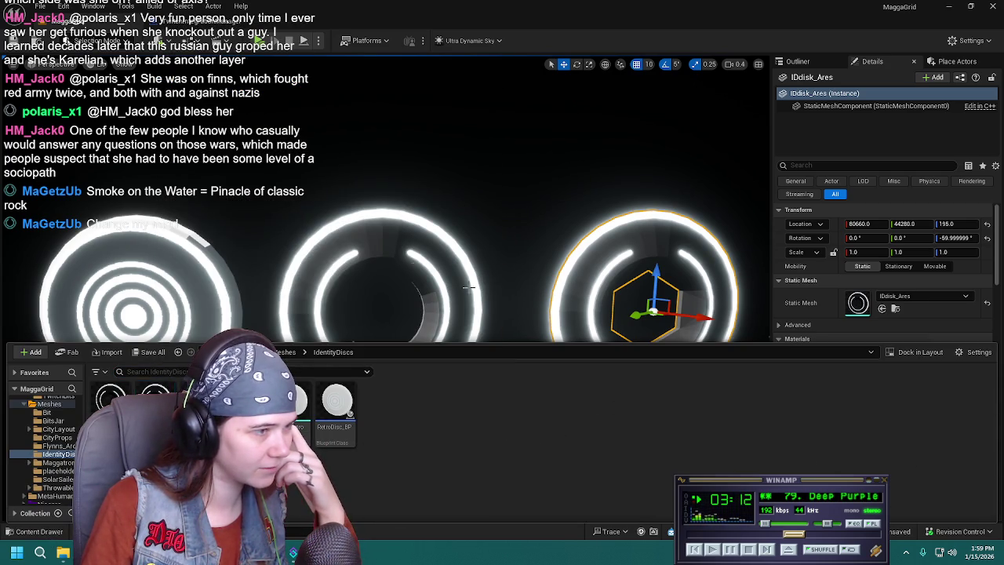
Save all five modified assets, including the MaggaGrid level.
{"action": "right_click_drag", "start_coordinate": [469, 287], "coordinate": [365, 248]}
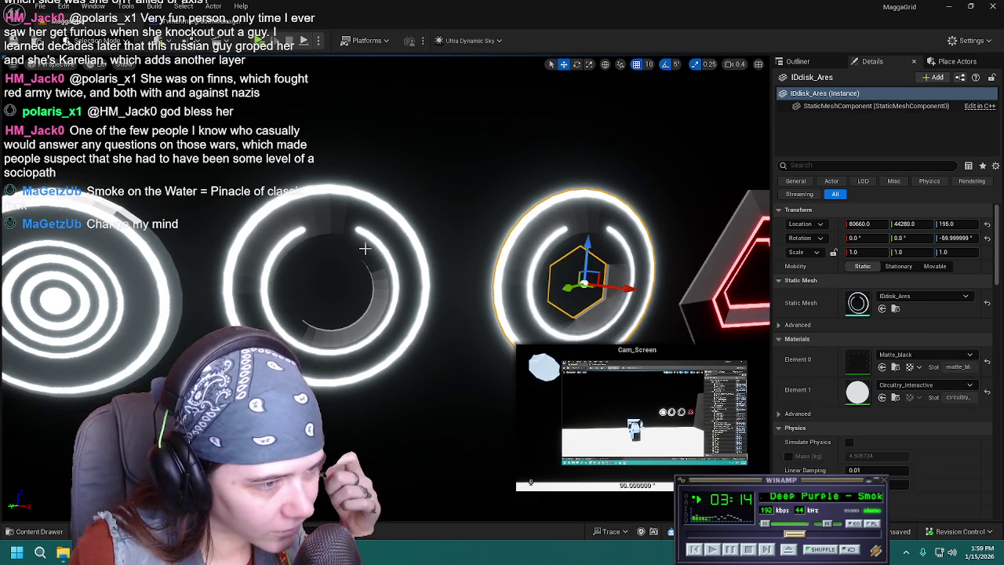
{"action": "key", "text": "f"}
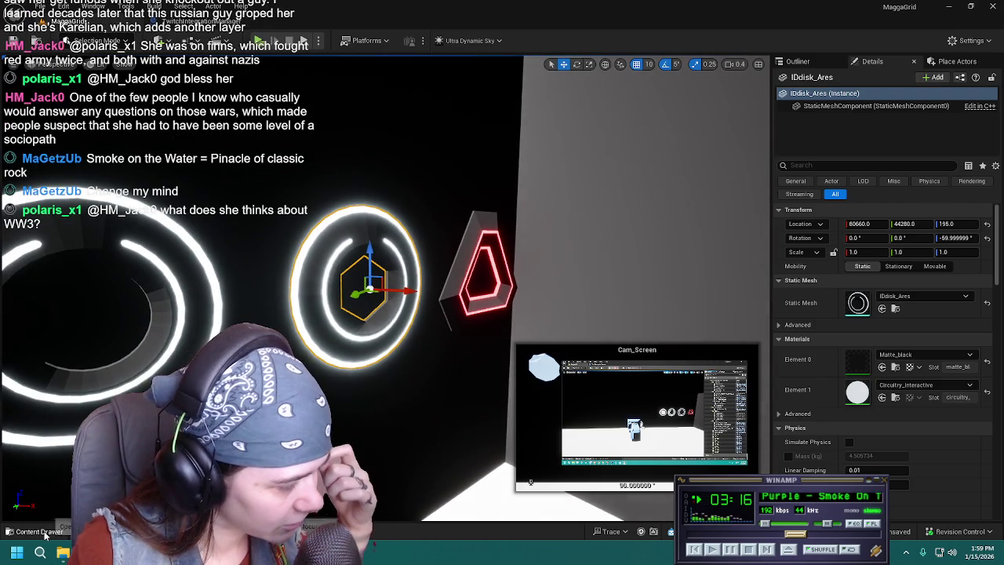
{"action": "left_click", "coordinate": [45, 534]}
{"action": "right_click", "coordinate": [299, 404]}
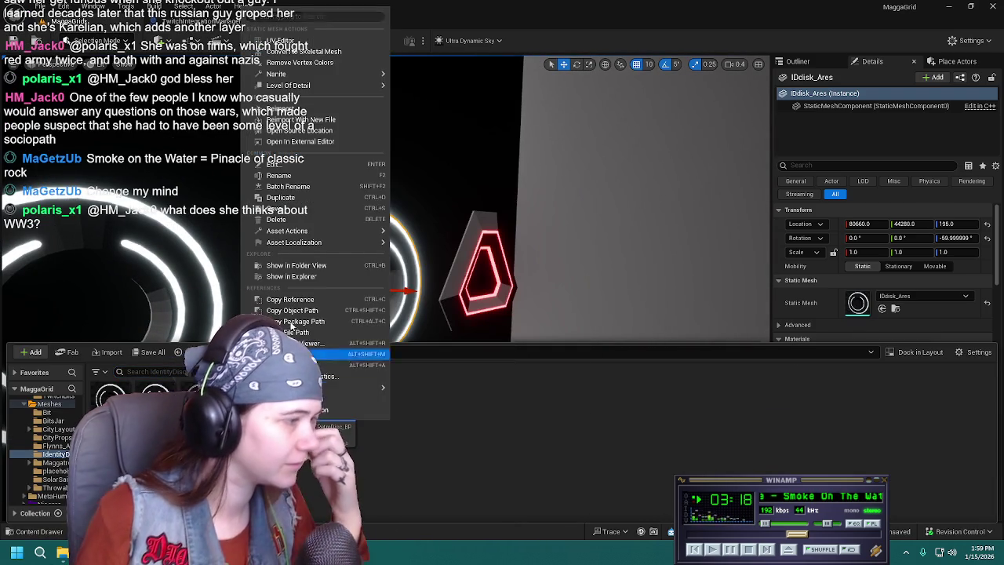
{"action": "left_click", "coordinate": [430, 84]}
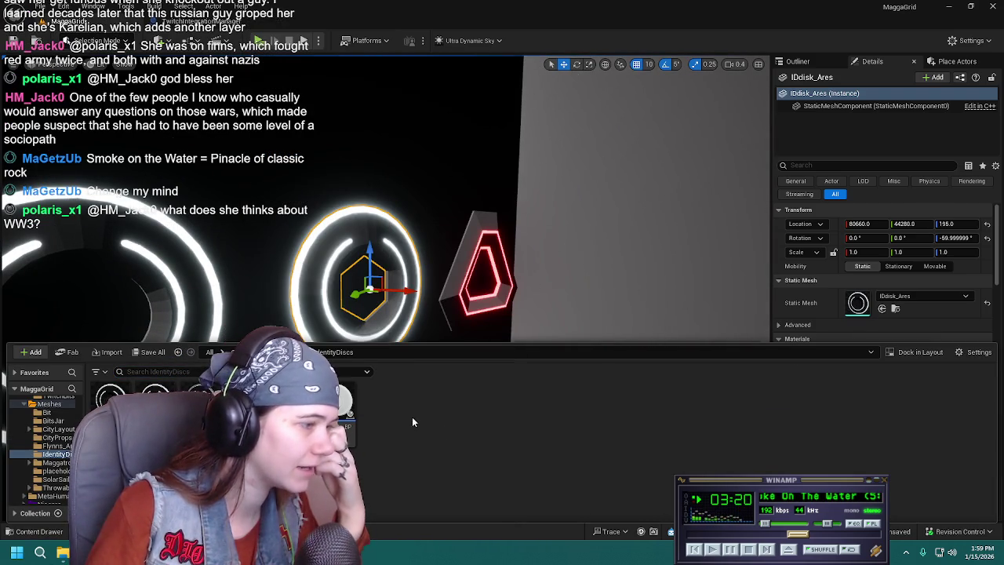
{"action": "left_click", "coordinate": [150, 353]}
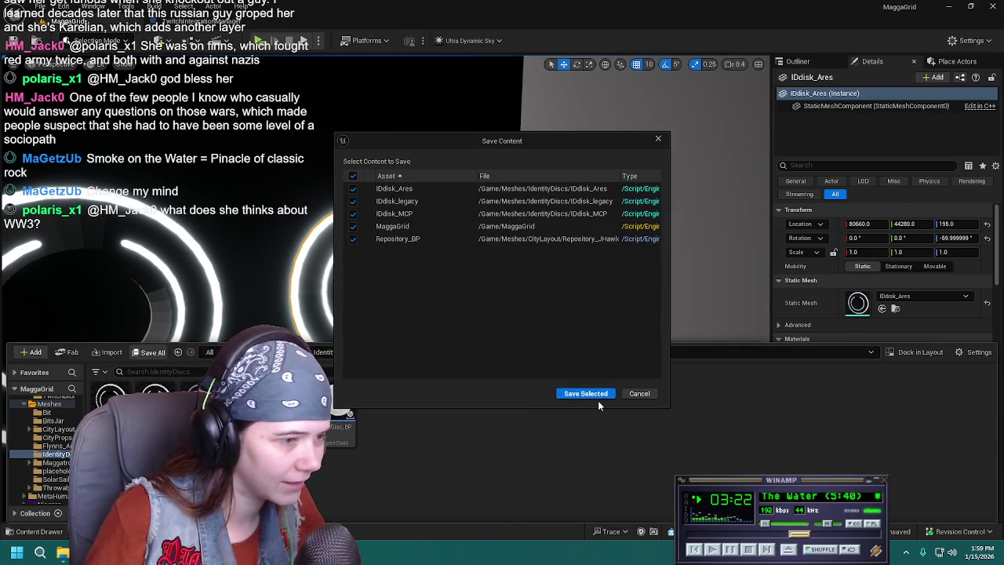
{"action": "left_click", "coordinate": [594, 394]}
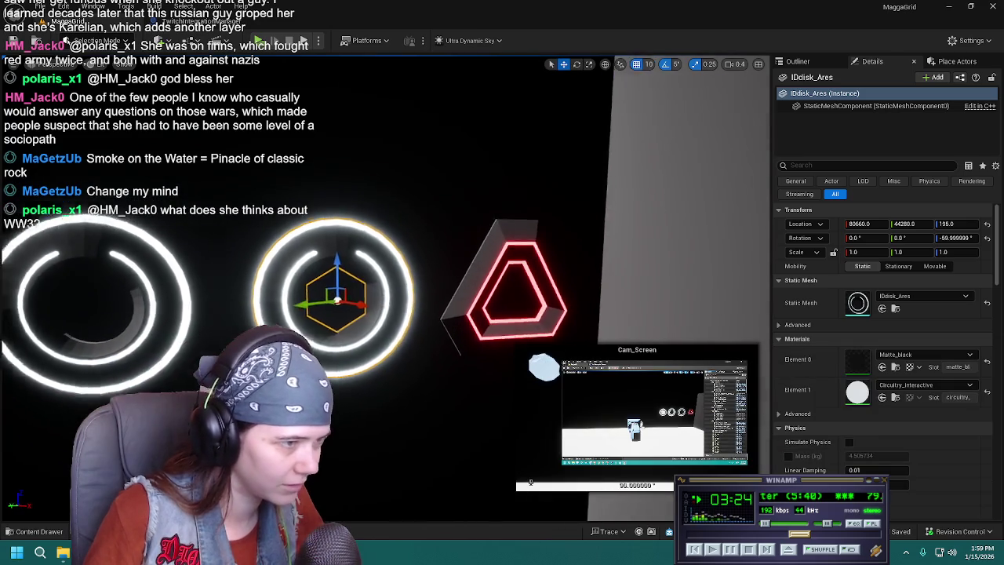
{"action": "left_click", "coordinate": [798, 61]}
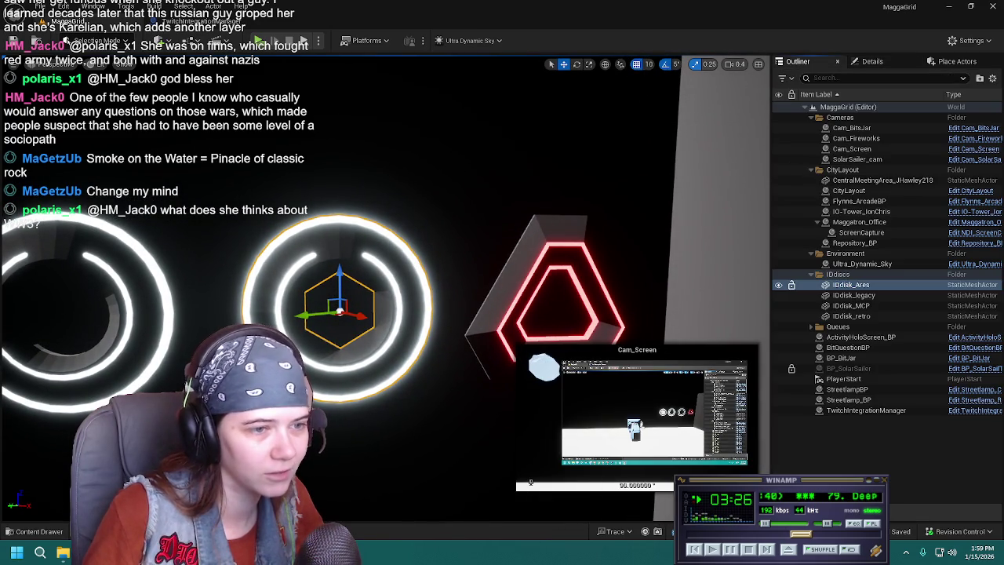
Fly the camera along the disc row and frame Maggatron_Office to see all four discs.
{"action": "left_click_drag", "start_coordinate": [551, 397], "coordinate": [502, 369]}
{"action": "left_click_drag", "start_coordinate": [465, 382], "coordinate": [464, 369]}
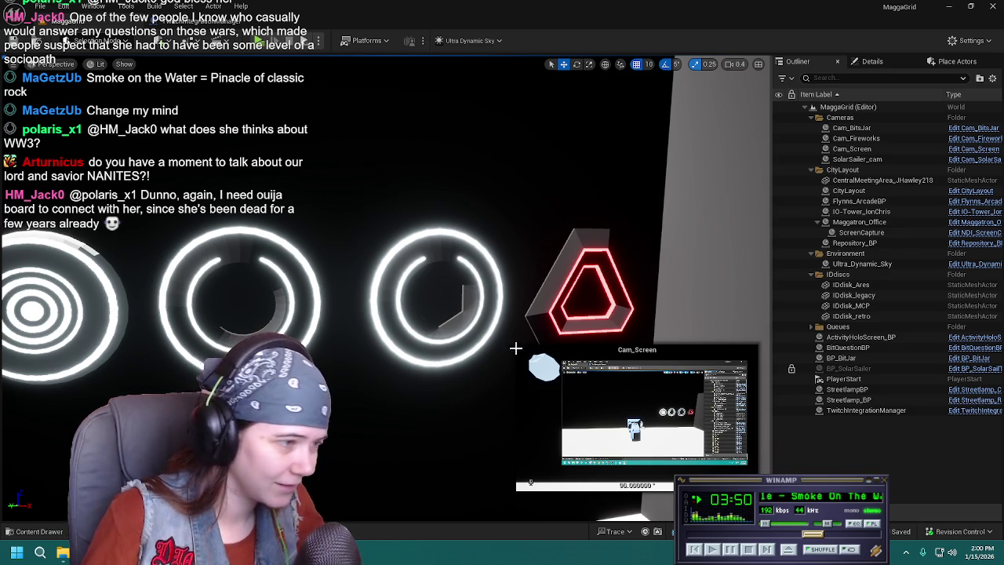
{"action": "right_click_drag", "start_coordinate": [536, 333], "coordinate": [471, 306]}
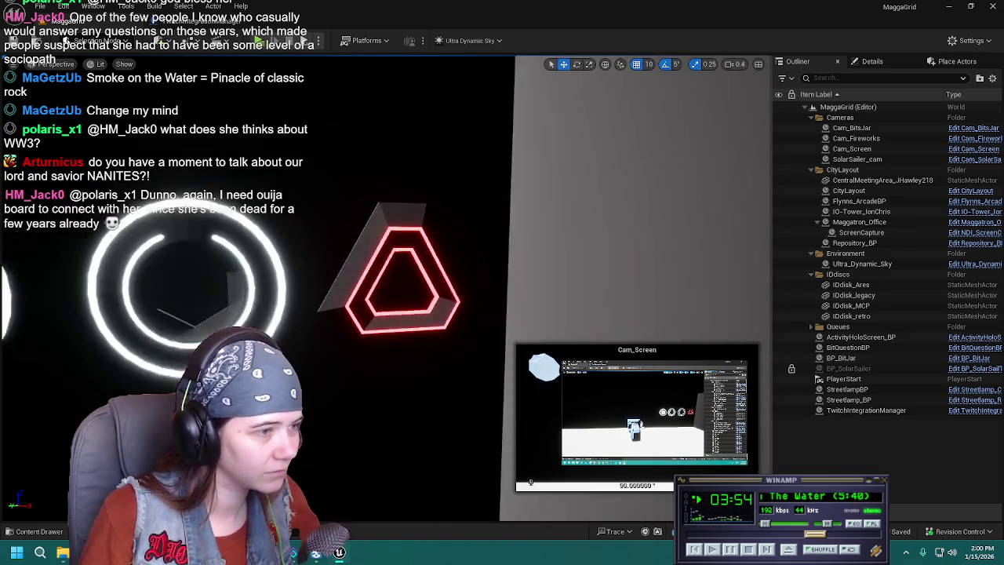
{"action": "double_click", "coordinate": [859, 222]}
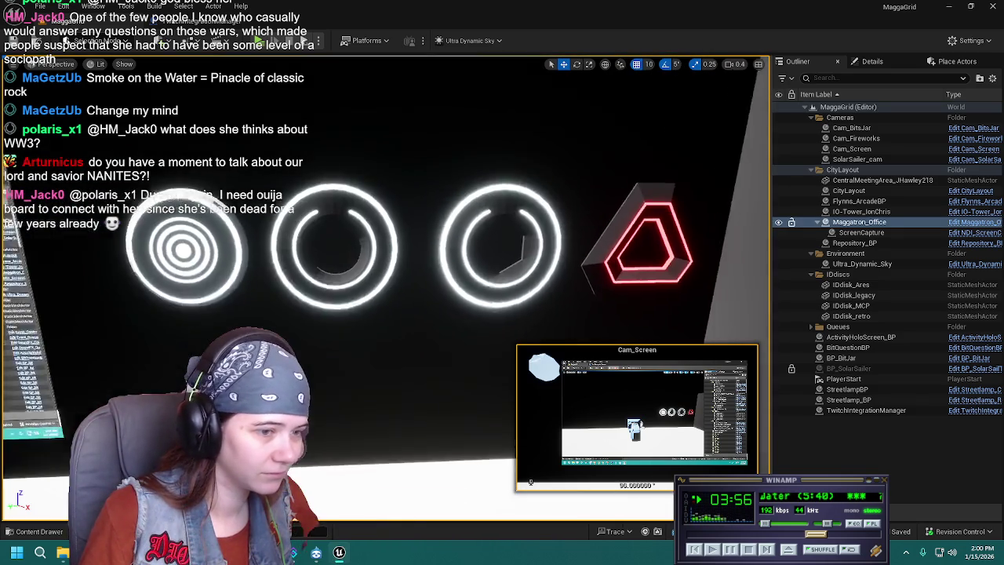
Click through the MCP and Ares discs, ending with IDdisk_legacy selected in Details.
{"action": "left_click", "coordinate": [640, 244]}
{"action": "right_click_drag", "start_coordinate": [640, 244], "coordinate": [594, 273]}
{"action": "right_click", "coordinate": [594, 273]}
{"action": "type", "text": "w"}
{"action": "right_click_drag", "start_coordinate": [535, 255], "coordinate": [556, 260]}
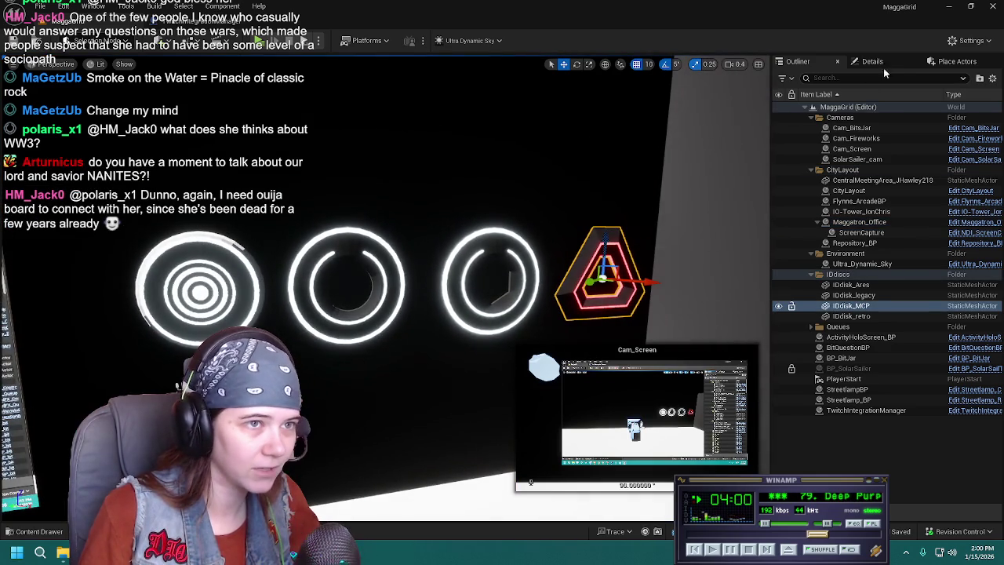
{"action": "left_click", "coordinate": [873, 62]}
{"action": "left_click", "coordinate": [451, 278]}
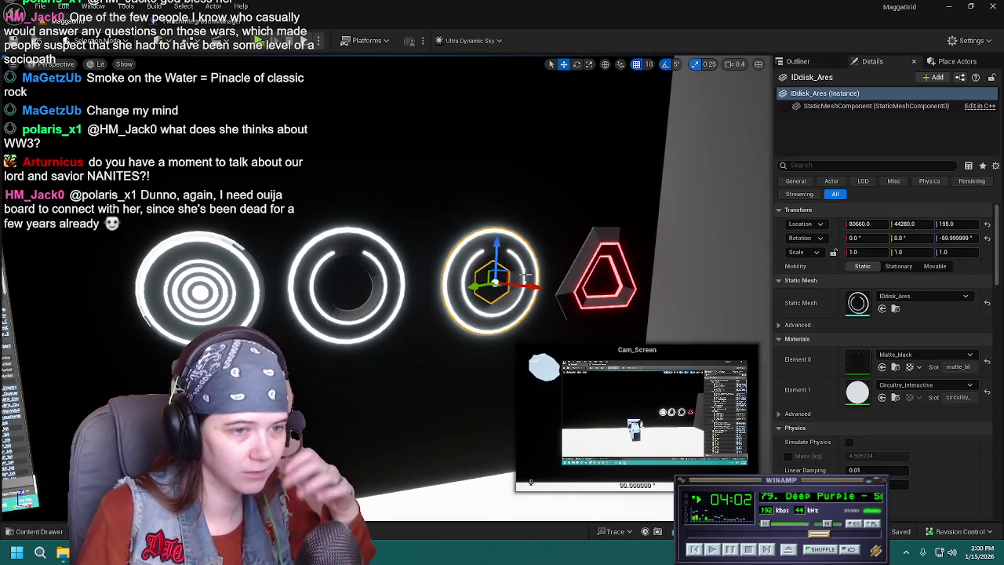
{"action": "left_click", "coordinate": [375, 272]}
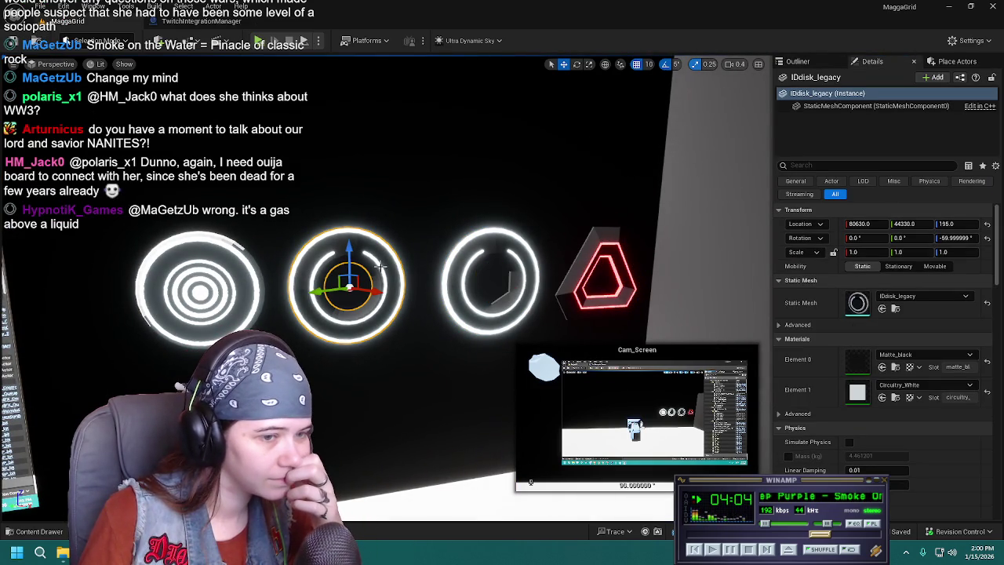
Try Circuitry_ArcticBlue, then Circuitry_IceBlue, on the legacy disc's circuitry slot.
{"action": "left_click", "coordinate": [894, 386]}
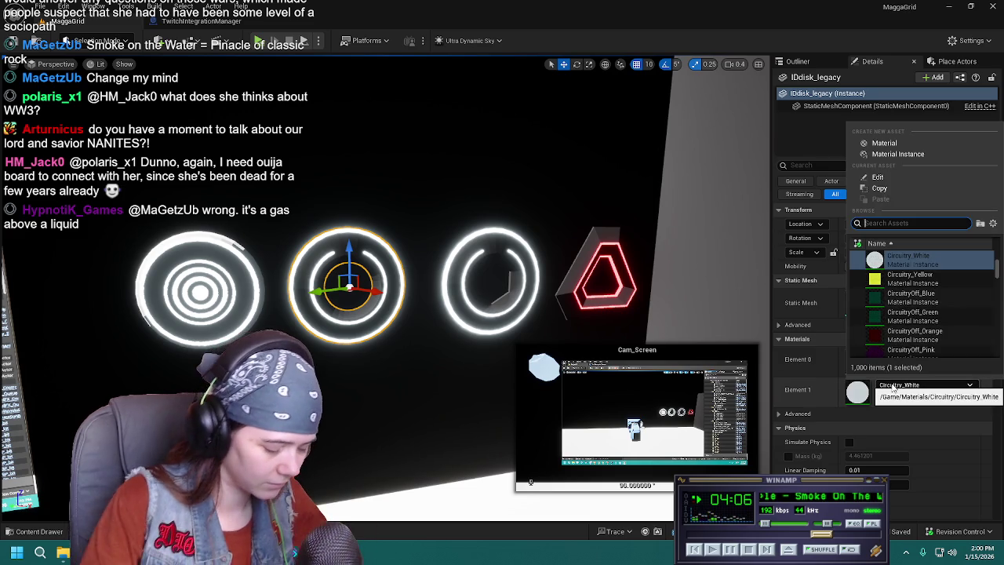
{"action": "type", "text": "blu"}
{"action": "type", "text": "c"}
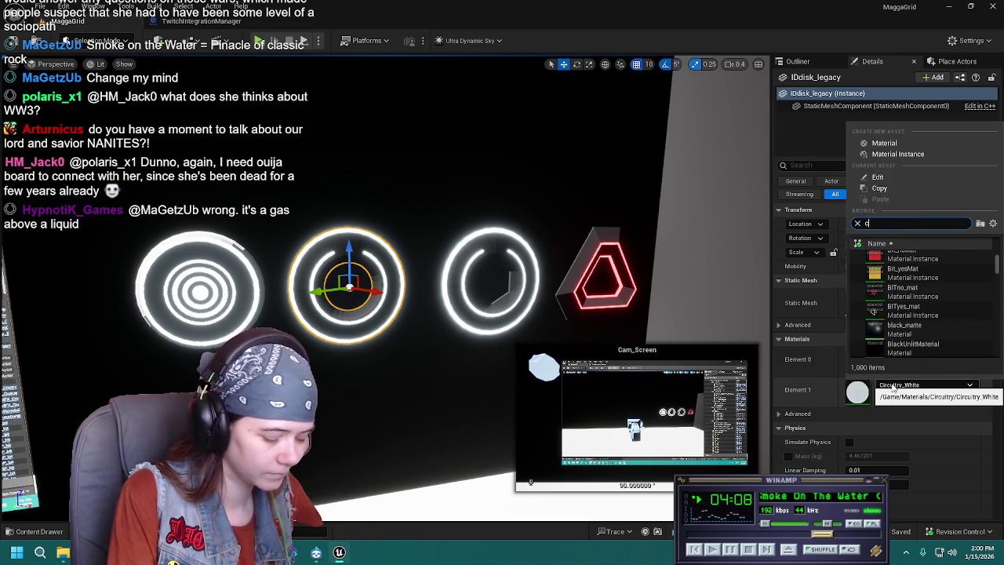
{"action": "type", "text": "itry"}
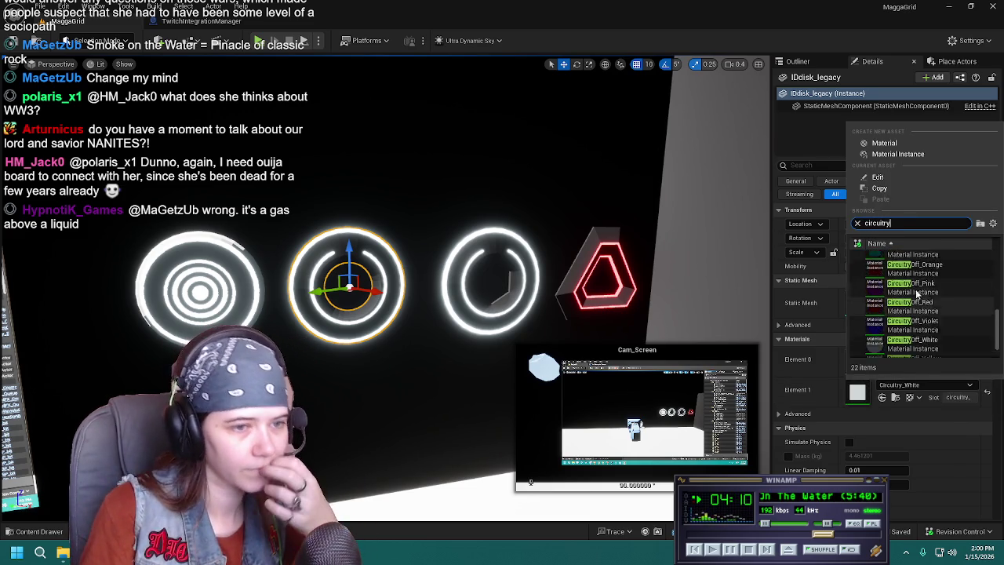
{"action": "scroll", "coordinate": [919, 301], "scroll_direction": "up", "scroll_amount": 3}
{"action": "scroll", "coordinate": [934, 287], "scroll_direction": "up", "scroll_amount": 2}
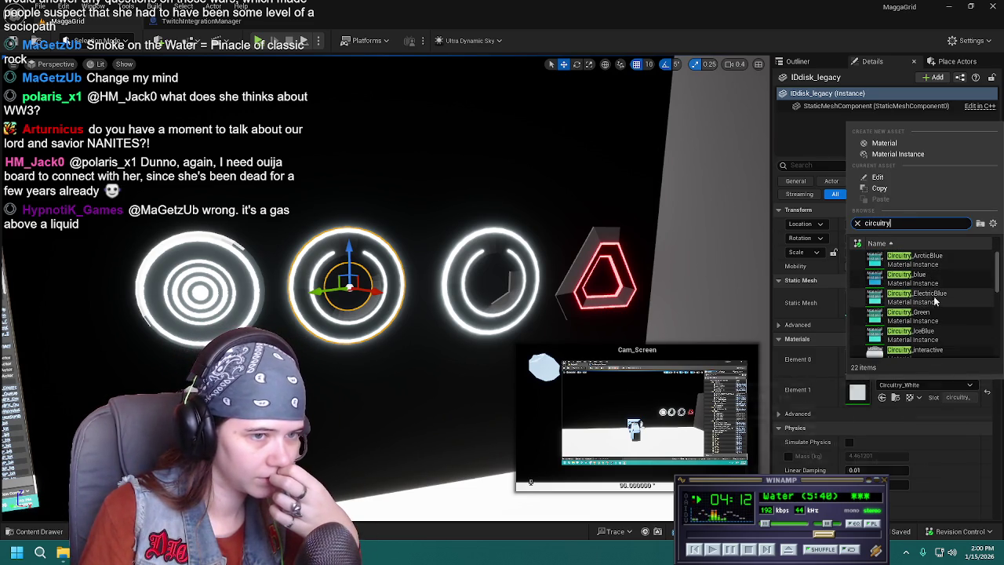
{"action": "left_click", "coordinate": [929, 260]}
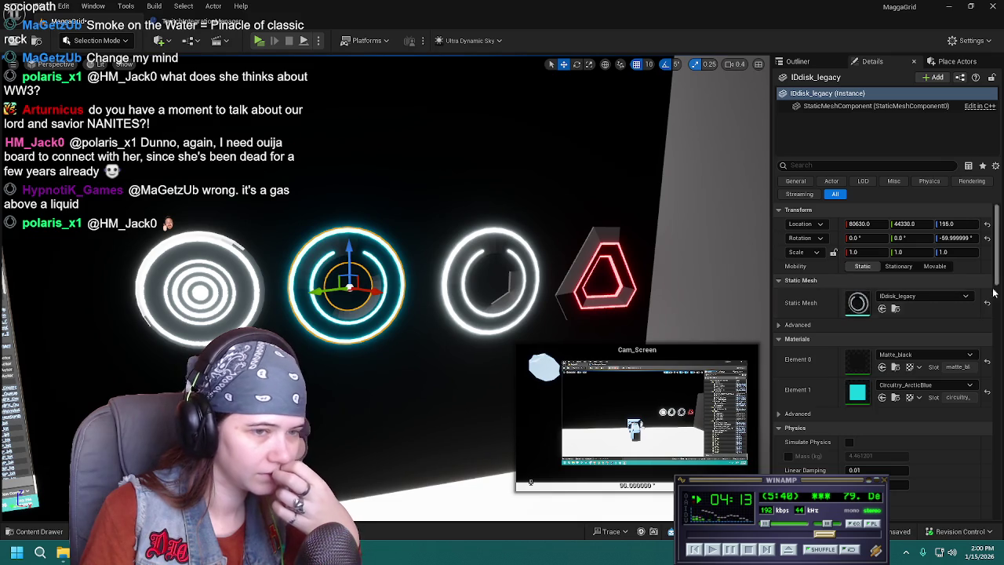
{"action": "left_click", "coordinate": [922, 386]}
{"action": "type", "text": "cir"}
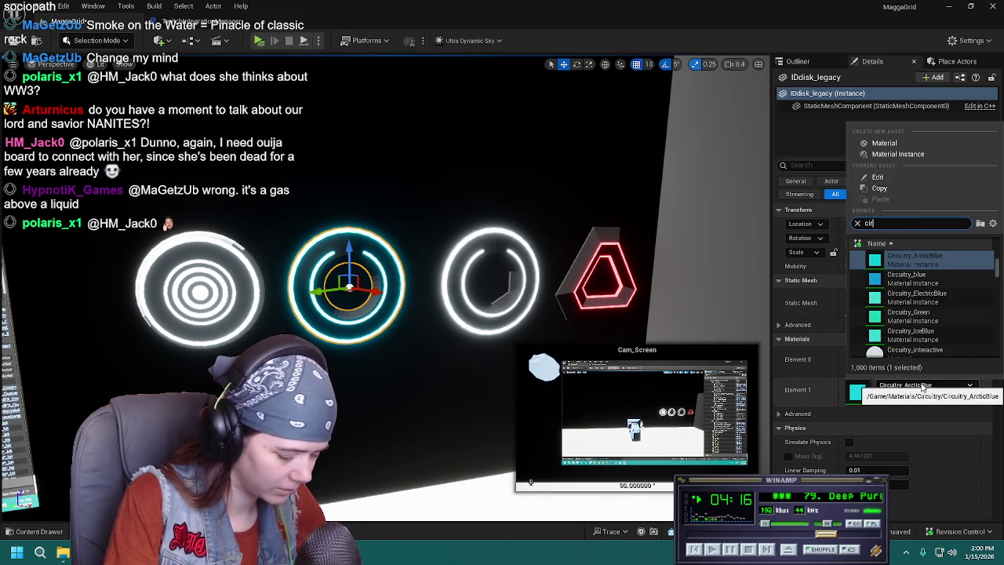
{"action": "type", "text": "cuitry"}
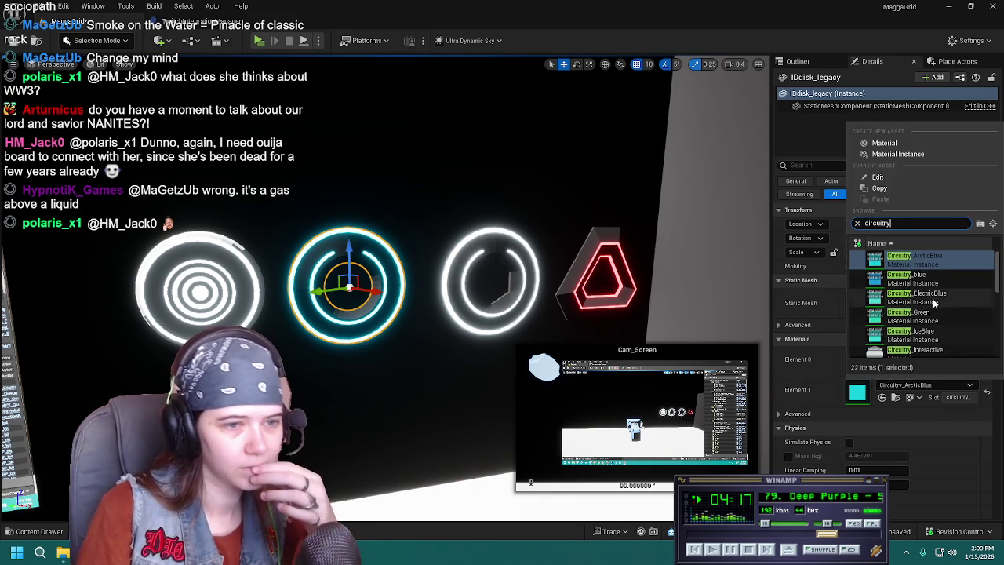
{"action": "left_click", "coordinate": [914, 335]}
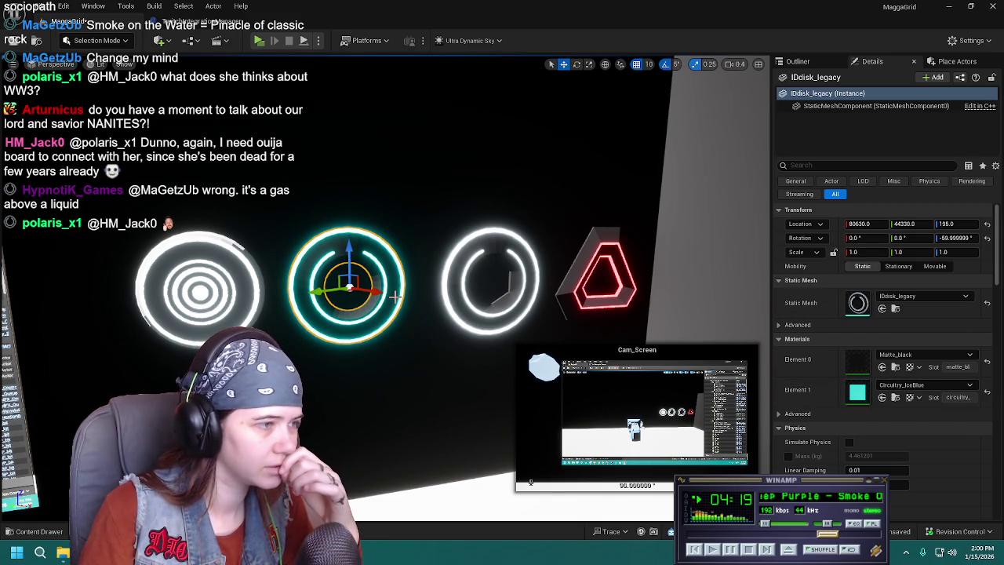
Frame the disc and assign Circuitry_ElectricBlue to its circuitry slot.
{"action": "key", "text": "f"}
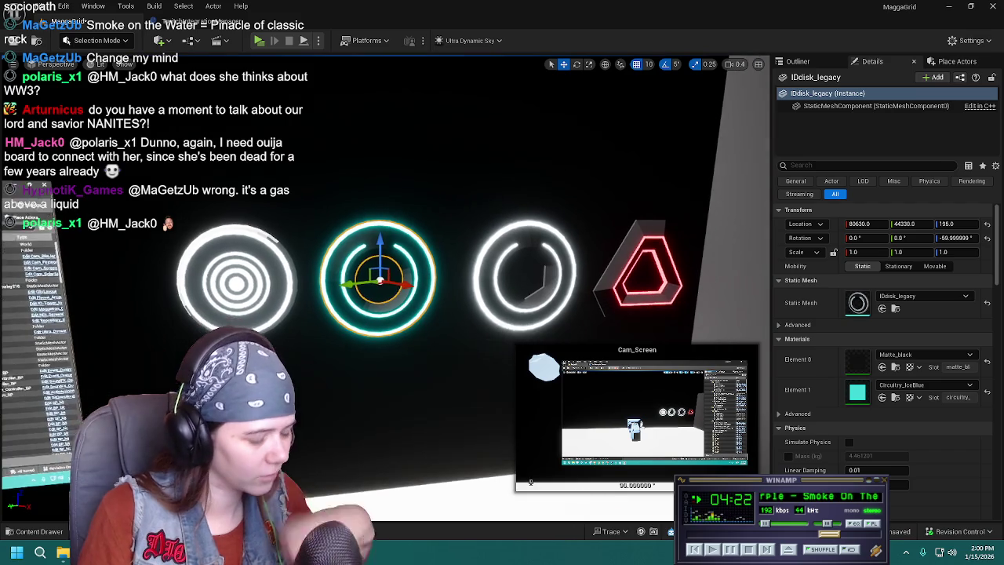
{"action": "scroll", "coordinate": [384, 290], "scroll_direction": "down", "scroll_amount": 5}
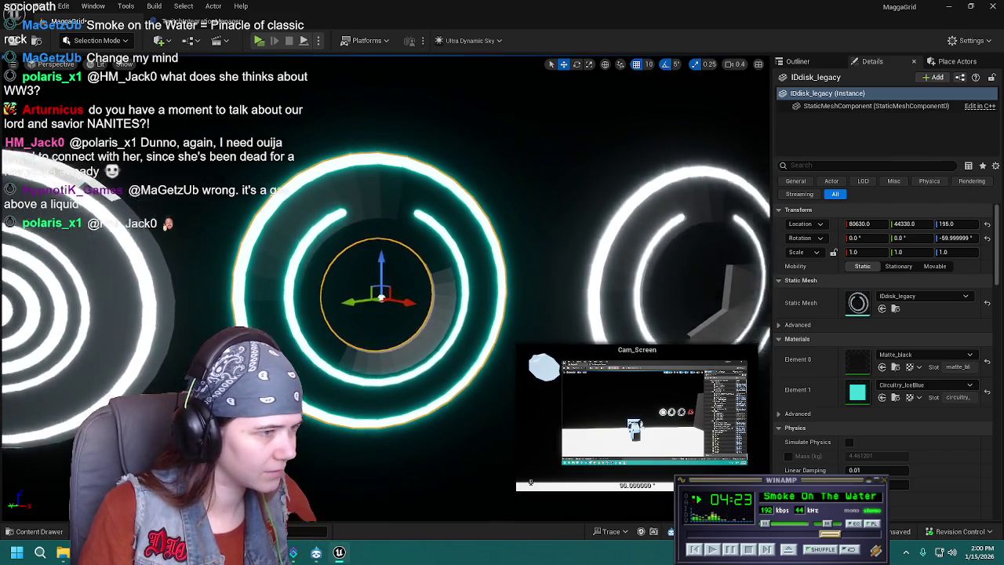
{"action": "left_click", "coordinate": [909, 385]}
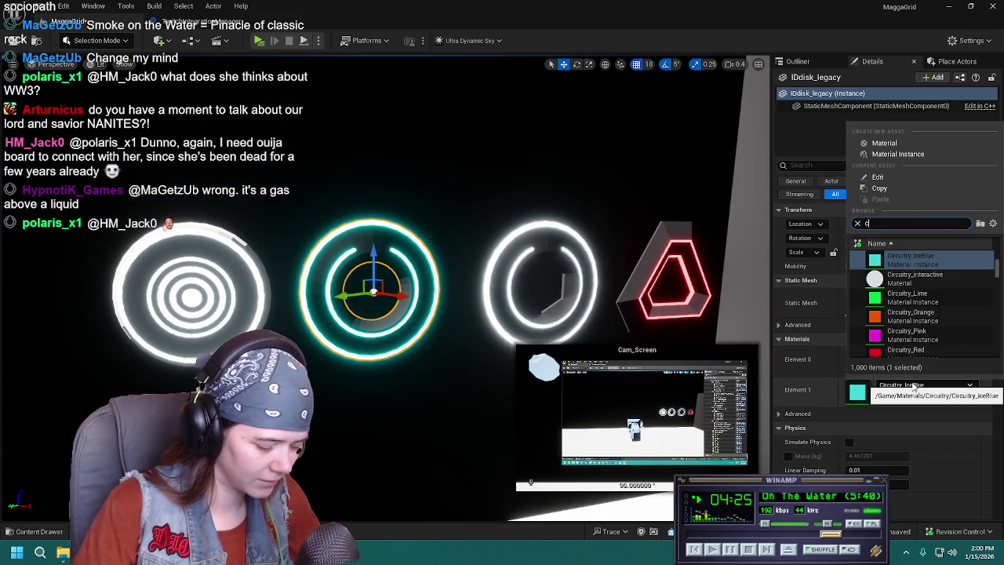
{"action": "type", "text": "circuitry"}
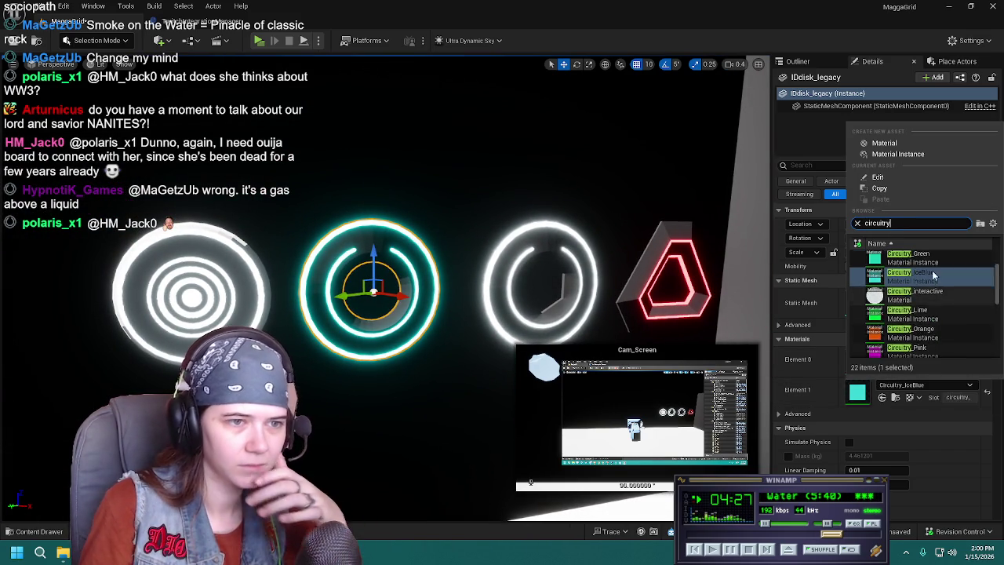
{"action": "left_click", "coordinate": [941, 276]}
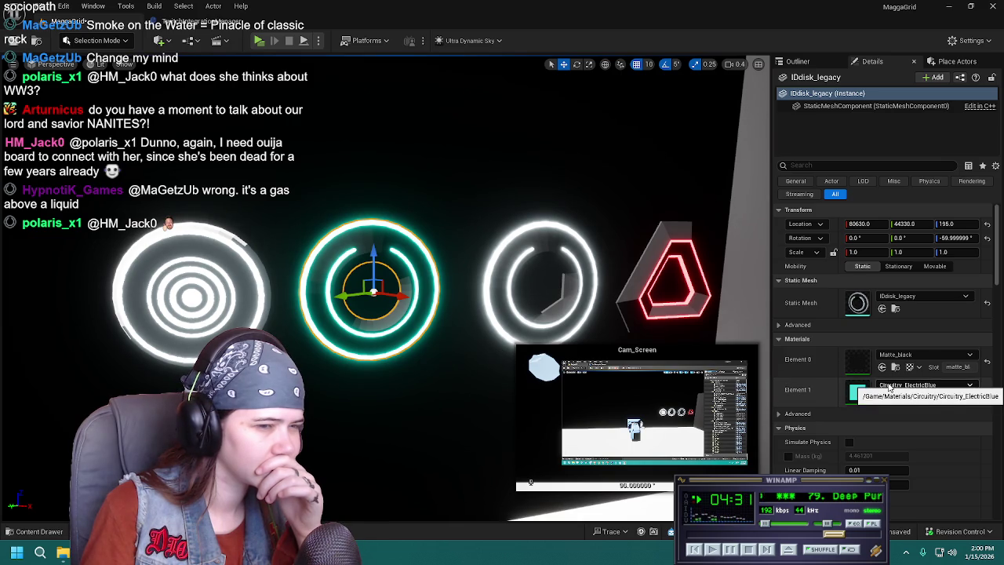
Open Circuitry_ElectricBlue in the material editor to inspect it, then return to the level.
{"action": "left_click", "coordinate": [894, 398]}
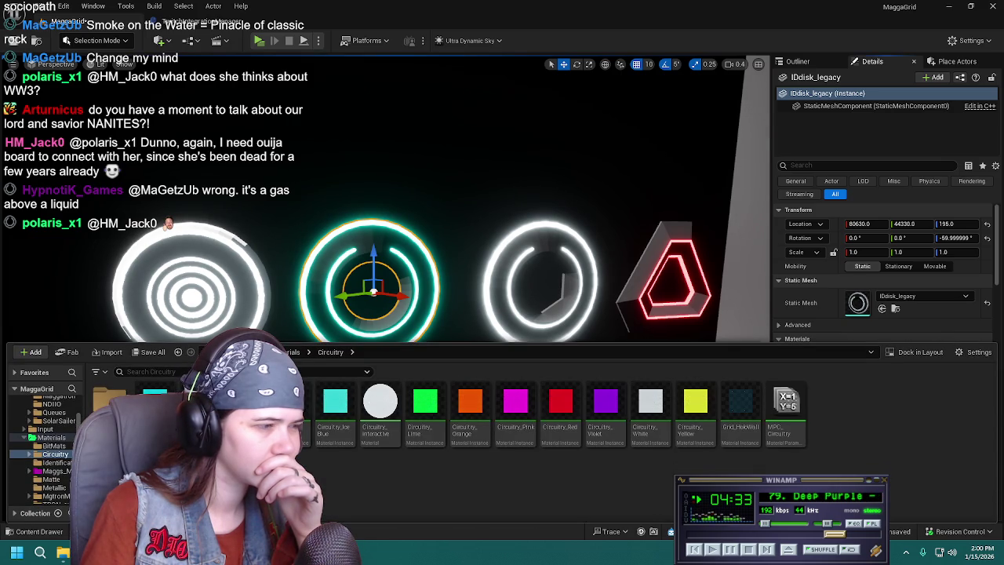
{"action": "double_click", "coordinate": [291, 402]}
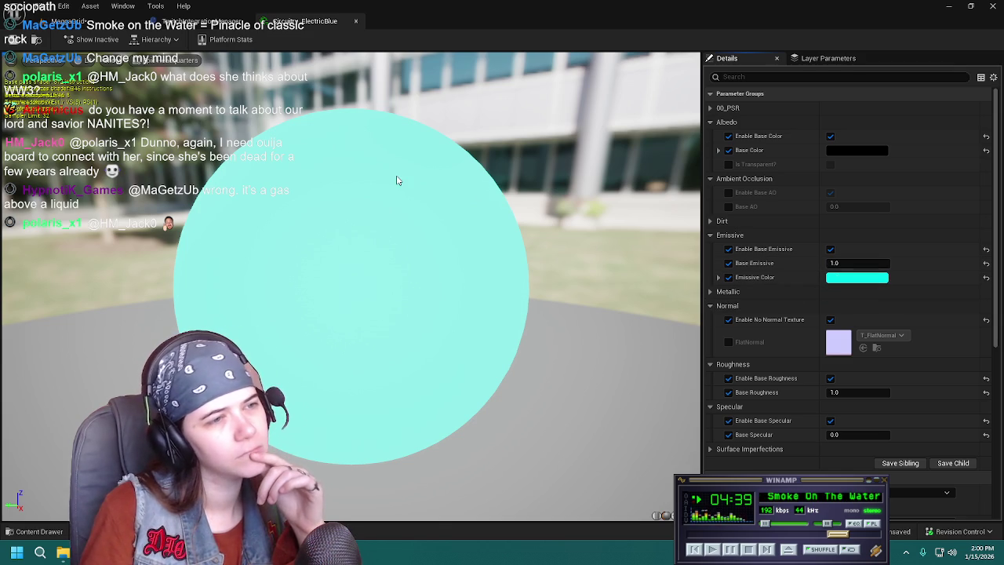
{"action": "left_click", "coordinate": [354, 21]}
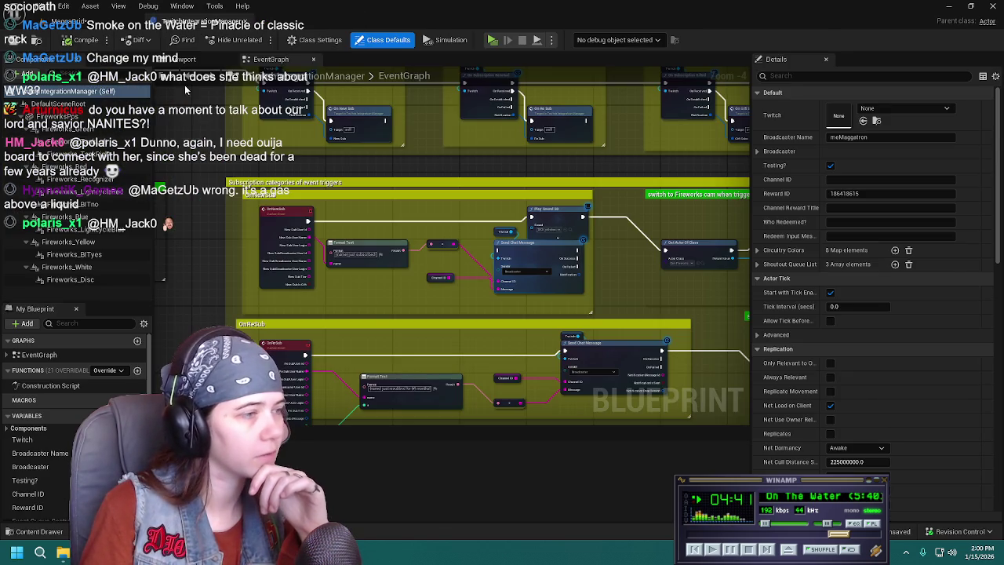
{"action": "left_click", "coordinate": [101, 21]}
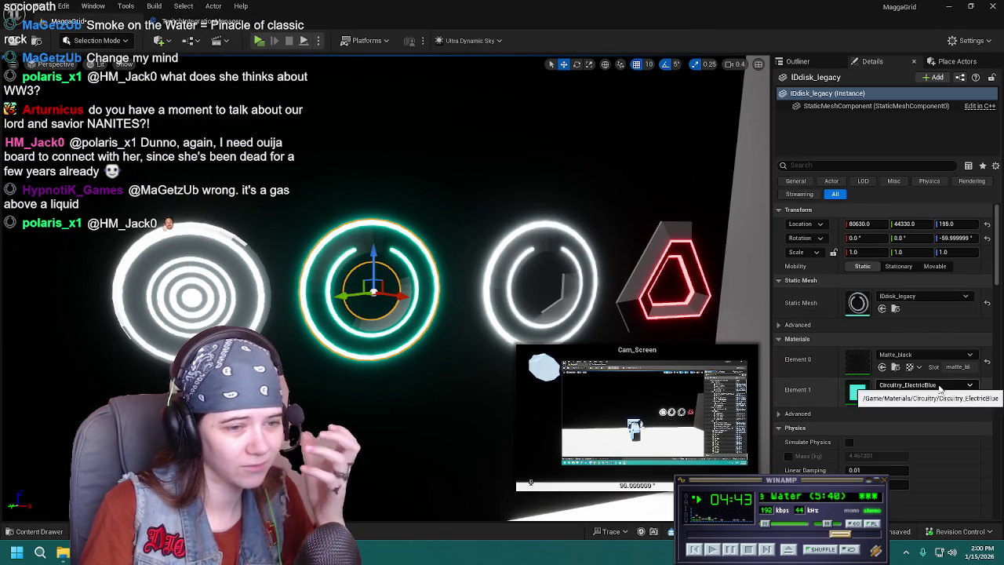
{"action": "left_click", "coordinate": [937, 385]}
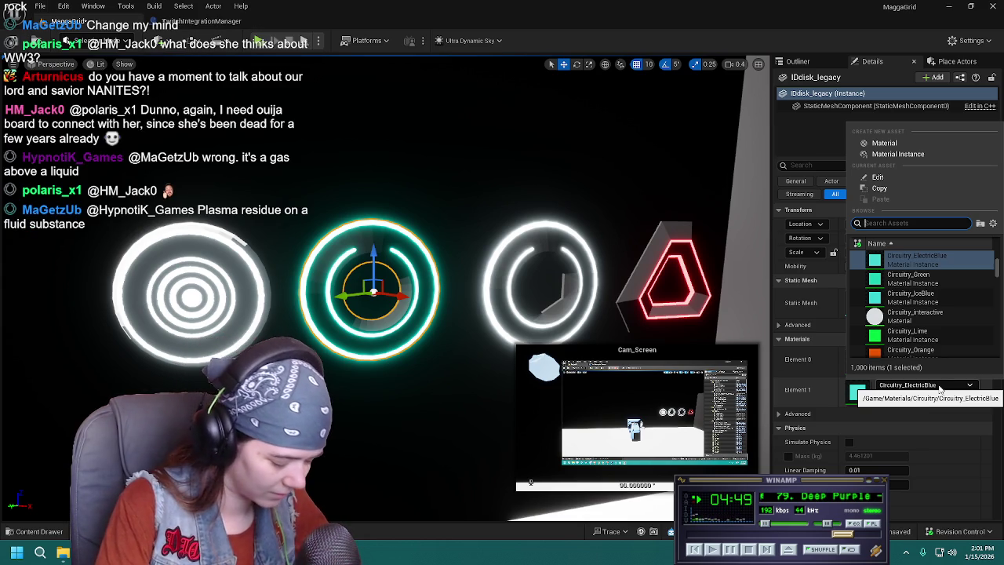
Apply Circuitry_ArcticBlue to the legacy disc's circuitry slot and save.
{"action": "type", "text": "matt"}
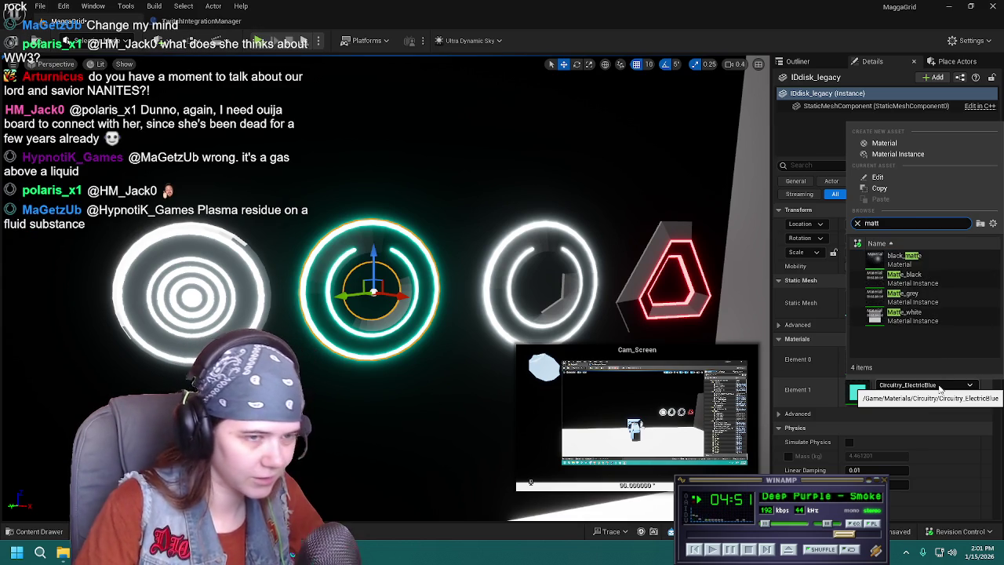
{"action": "key", "text": "BackSpace"}
{"action": "key", "text": "BackSpace"}
{"action": "key", "text": "BackSpace"}
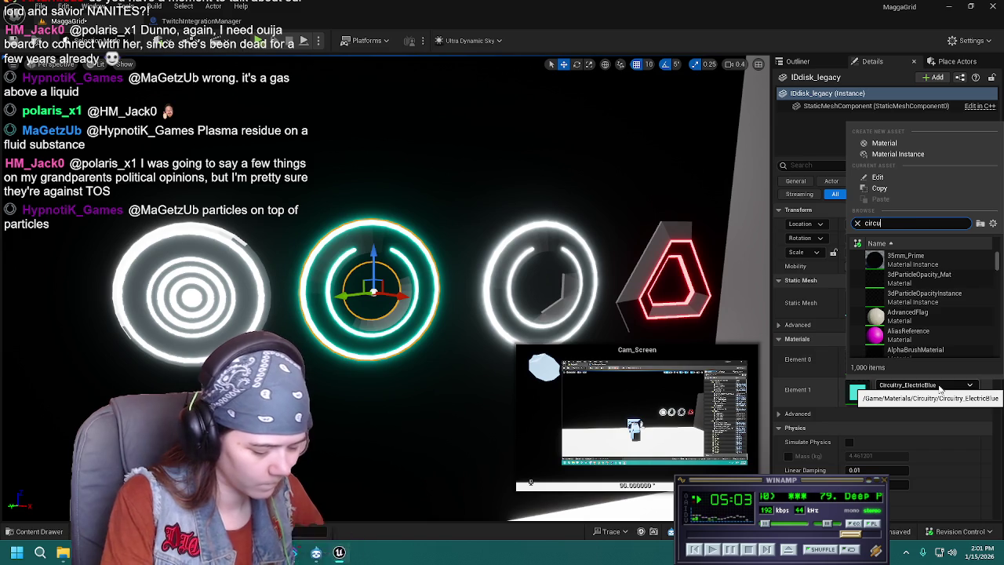
{"action": "type", "text": "itry"}
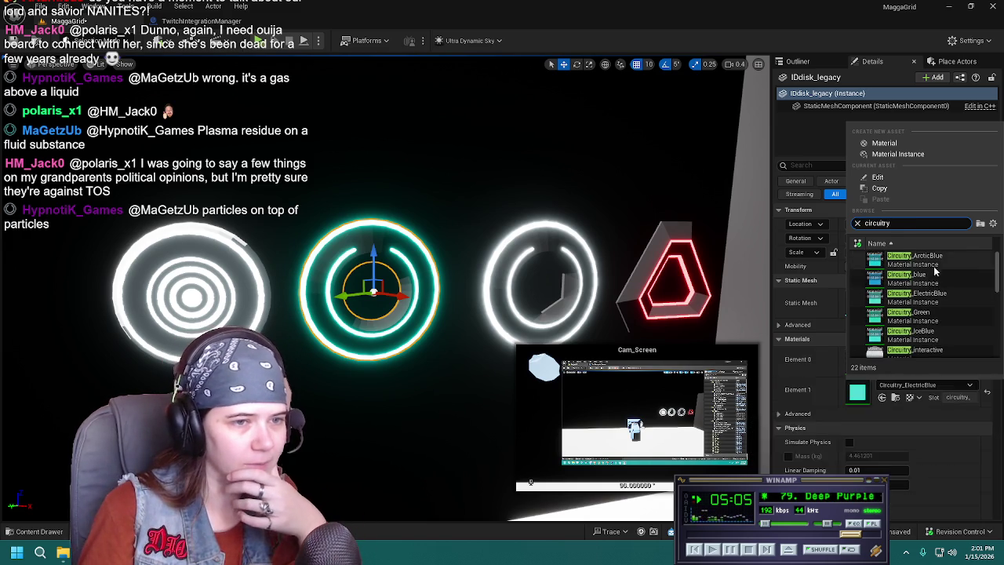
{"action": "left_click", "coordinate": [934, 265]}
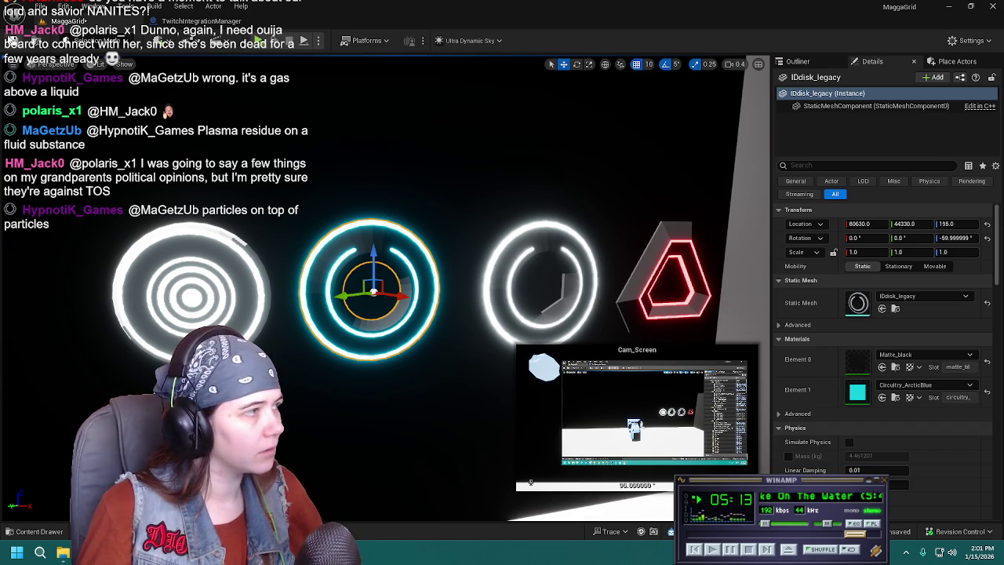
{"action": "key", "text": "ctrl+s"}
Switch the circuitry slot to Circuitry_blue and focus the view on the legacy disc.
{"action": "scroll", "coordinate": [377, 282], "scroll_direction": "down", "scroll_amount": 5}
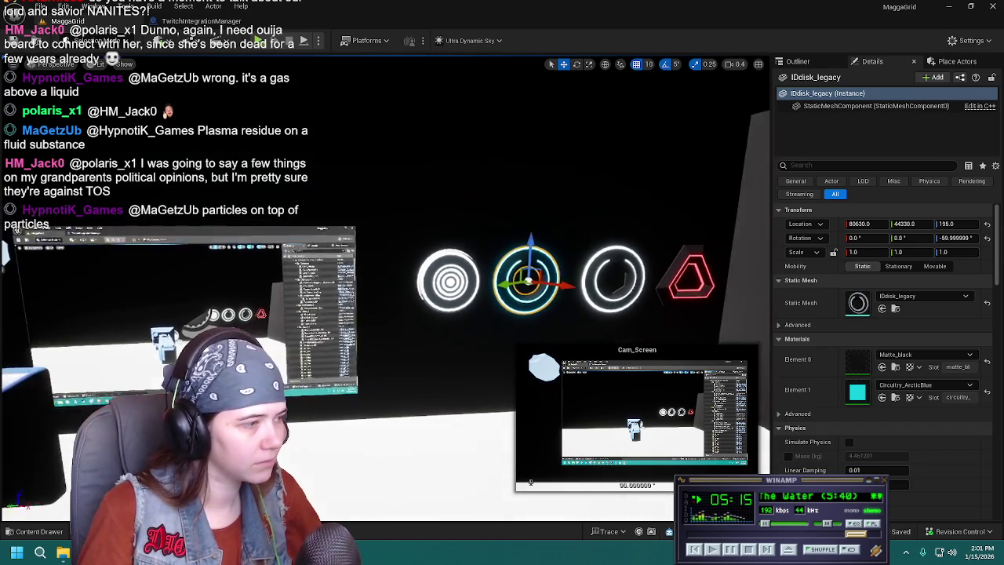
{"action": "key", "text": "a"}
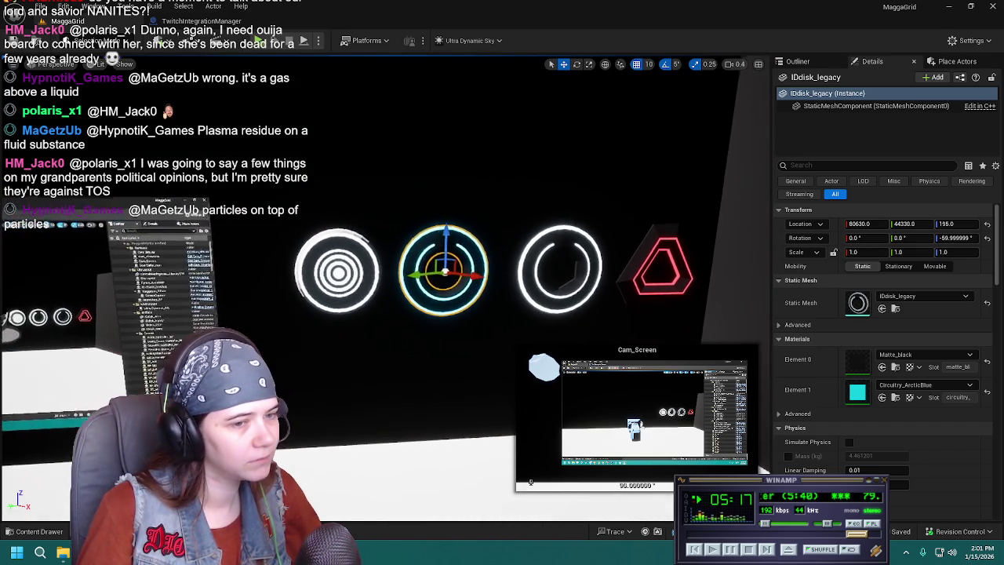
{"action": "left_click", "coordinate": [953, 386]}
{"action": "type", "text": "circuitry"}
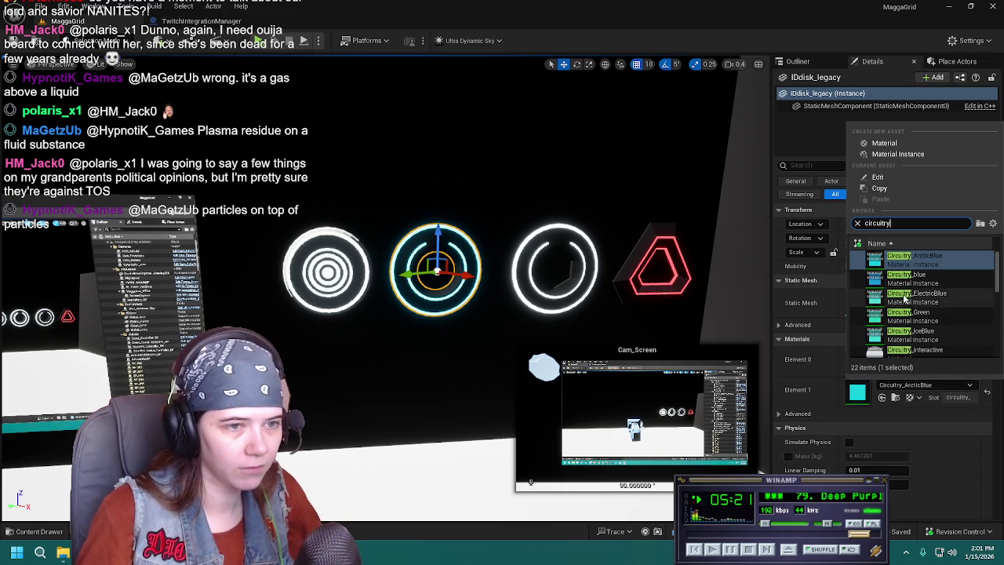
{"action": "left_click", "coordinate": [910, 276]}
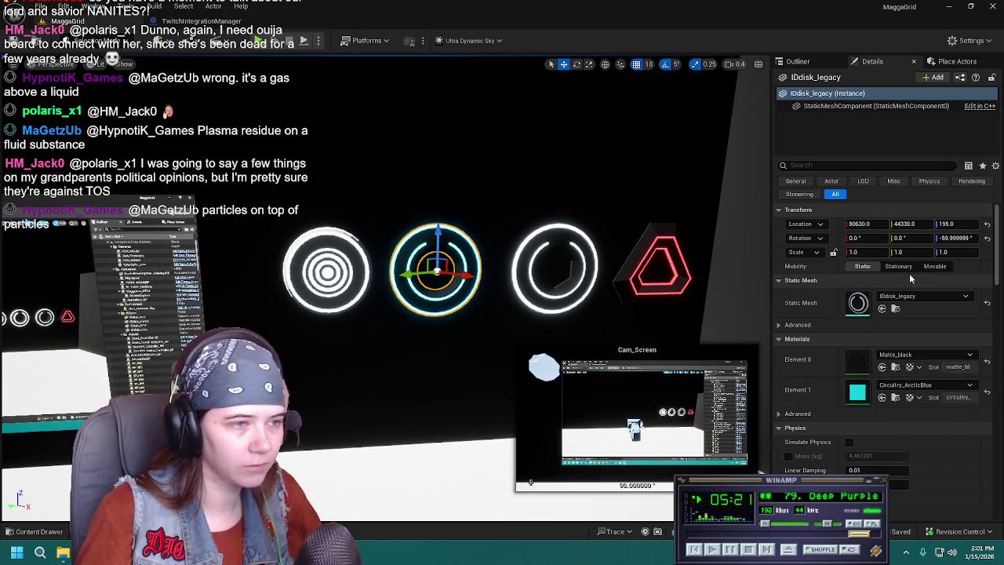
{"action": "key", "text": "f"}
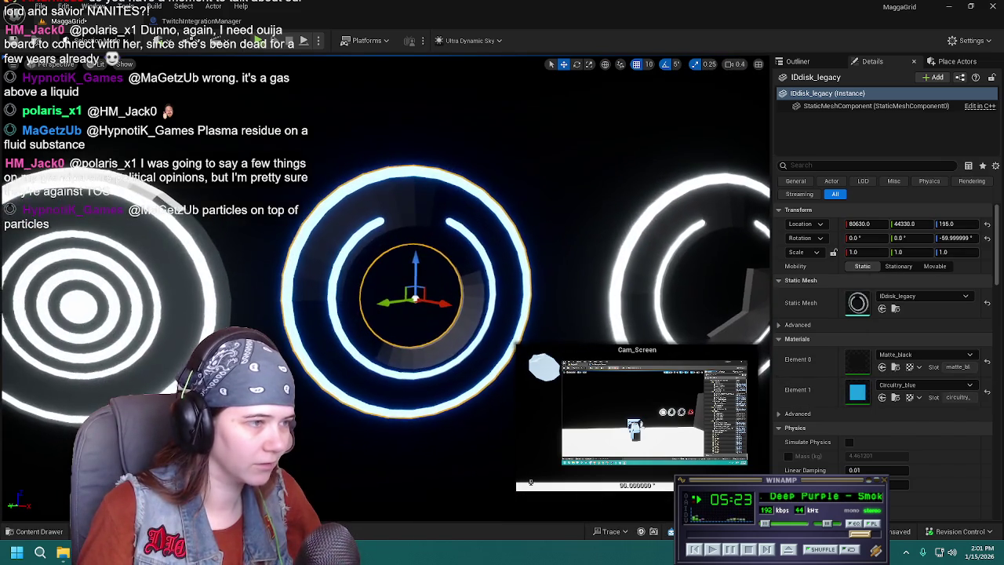
{"action": "scroll", "coordinate": [501, 248], "scroll_direction": "down", "scroll_amount": 5}
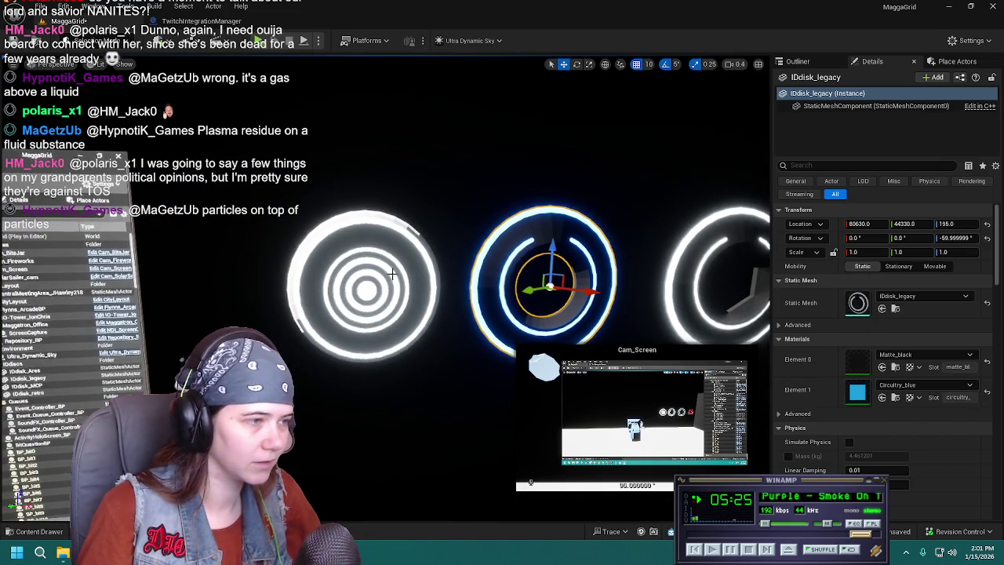
Set the retro disc's Rotation Z to -60 and save the level.
{"action": "left_click", "coordinate": [338, 266]}
{"action": "scroll", "coordinate": [400, 323], "scroll_direction": "up", "scroll_amount": 1}
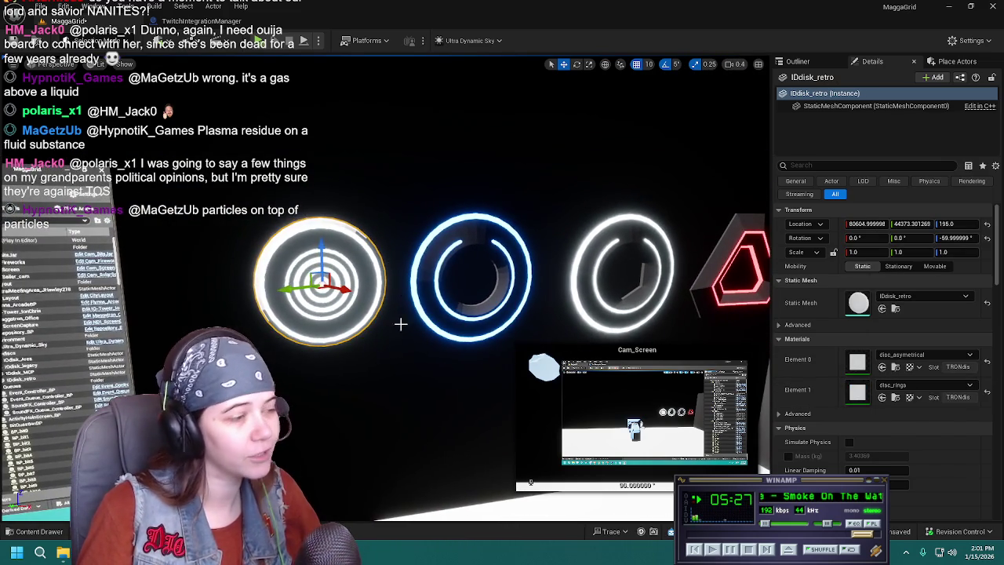
{"action": "scroll", "coordinate": [474, 248], "scroll_direction": "up", "scroll_amount": 2}
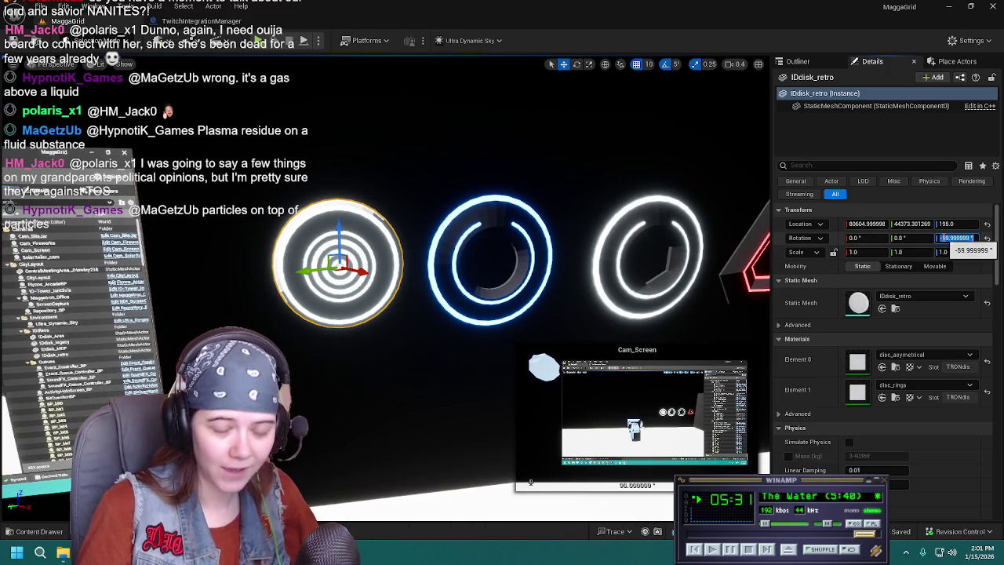
{"action": "left_click", "coordinate": [943, 237]}
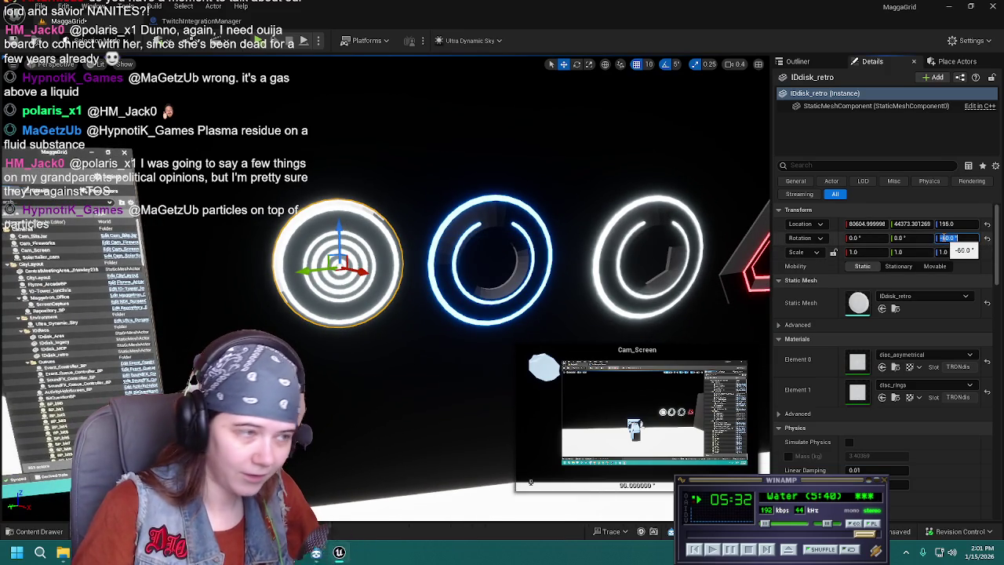
{"action": "left_click", "coordinate": [531, 244]}
{"action": "type", "text": "-60"}
{"action": "key", "text": "Return"}
{"action": "left_click", "coordinate": [355, 242]}
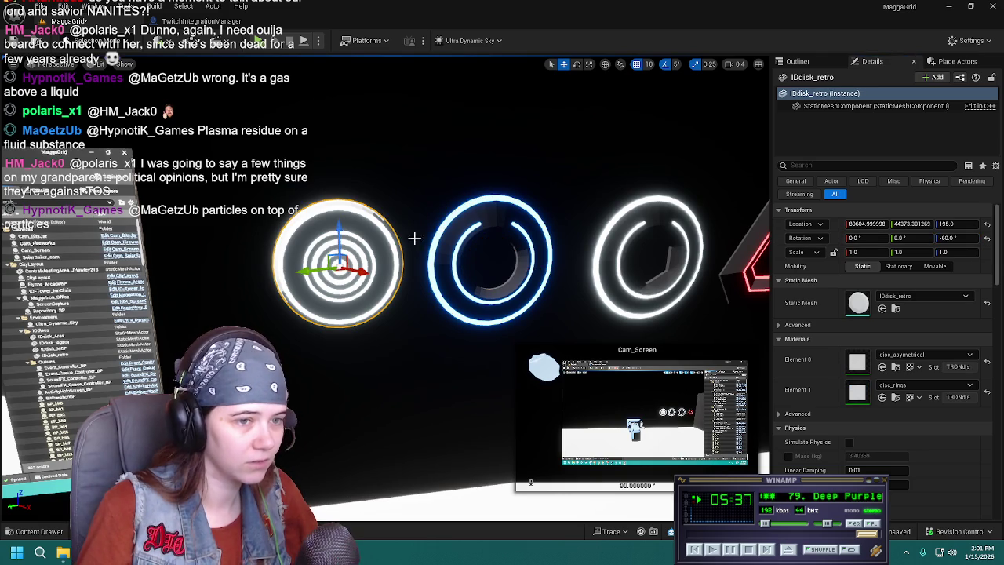
{"action": "key", "text": "ctrl+s"}
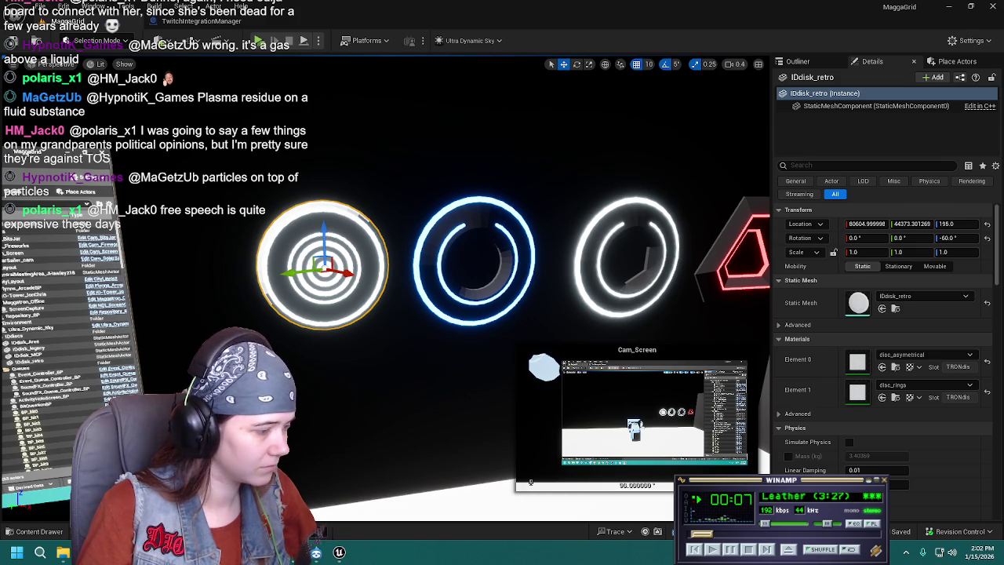
{"action": "left_click", "coordinate": [338, 552]}
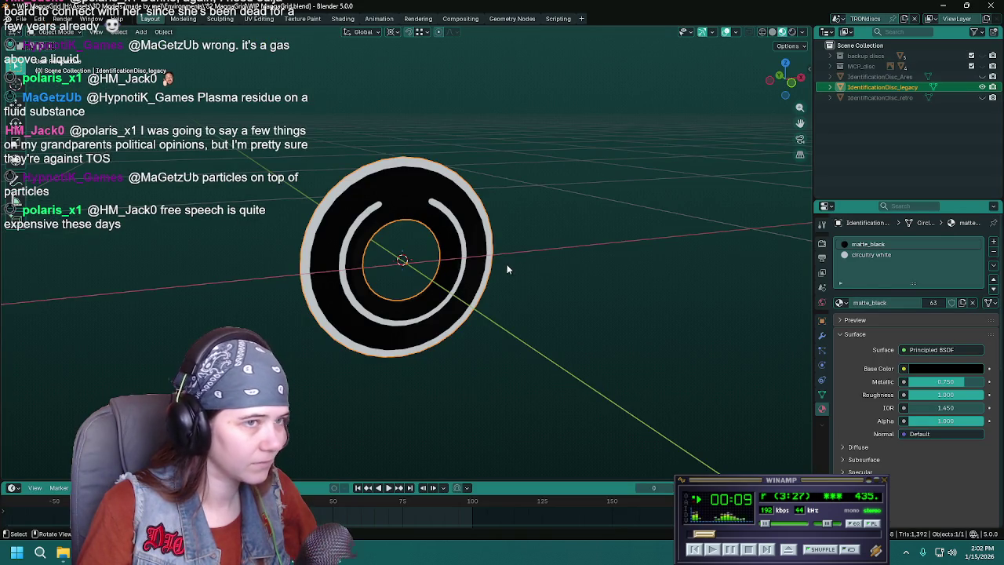
Hide IdentificationDisc_legacy, show IdentificationDisc_retro, orbit around it and enter Edit Mode.
{"action": "middle_click_drag", "start_coordinate": [509, 269], "coordinate": [483, 261]}
{"action": "left_click", "coordinate": [982, 88]}
{"action": "left_click", "coordinate": [982, 97]}
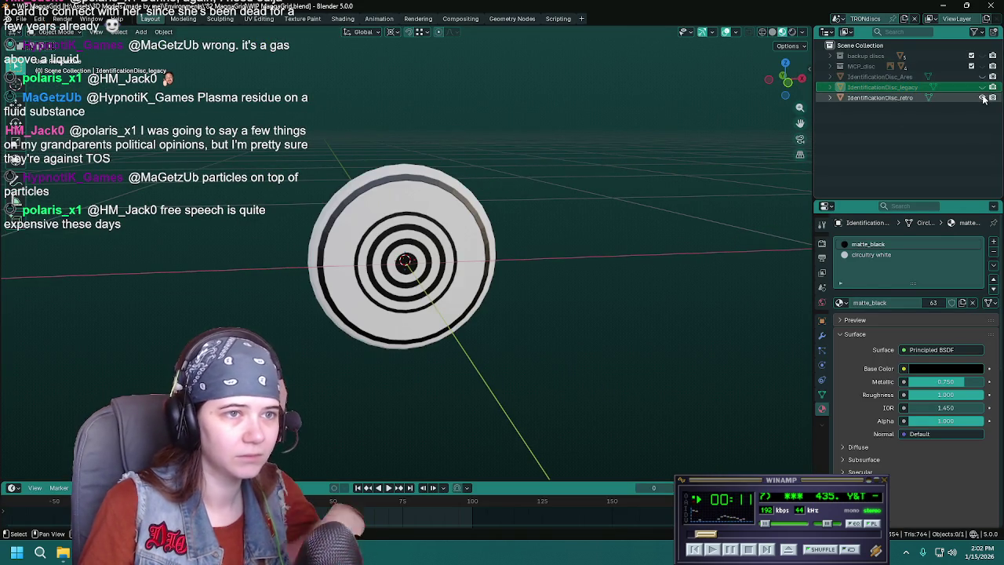
{"action": "left_click", "coordinate": [342, 308]}
{"action": "middle_click_drag", "start_coordinate": [342, 309], "coordinate": [435, 388]}
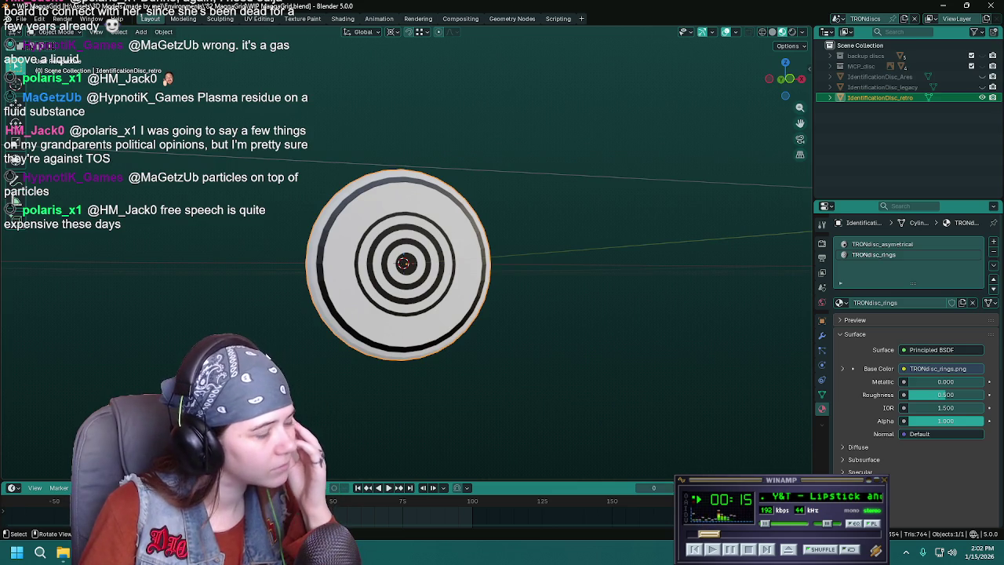
{"action": "middle_click_drag", "start_coordinate": [435, 388], "coordinate": [440, 366]}
{"action": "mouse_move", "coordinate": [548, 369]}
{"action": "middle_mouse_down"}
{"action": "mouse_move", "coordinate": [372, 357]}
{"action": "mouse_move", "coordinate": [313, 374]}
{"action": "middle_mouse_up"}
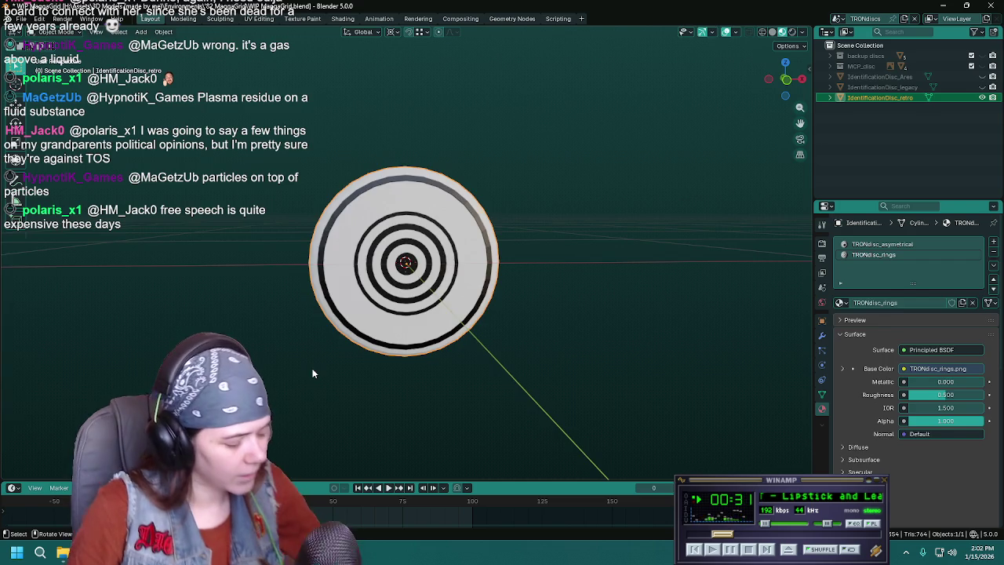
{"action": "key", "text": "Tab"}
{"action": "middle_click_drag", "start_coordinate": [314, 375], "coordinate": [567, 329]}
{"action": "key", "text": "KP_7"}
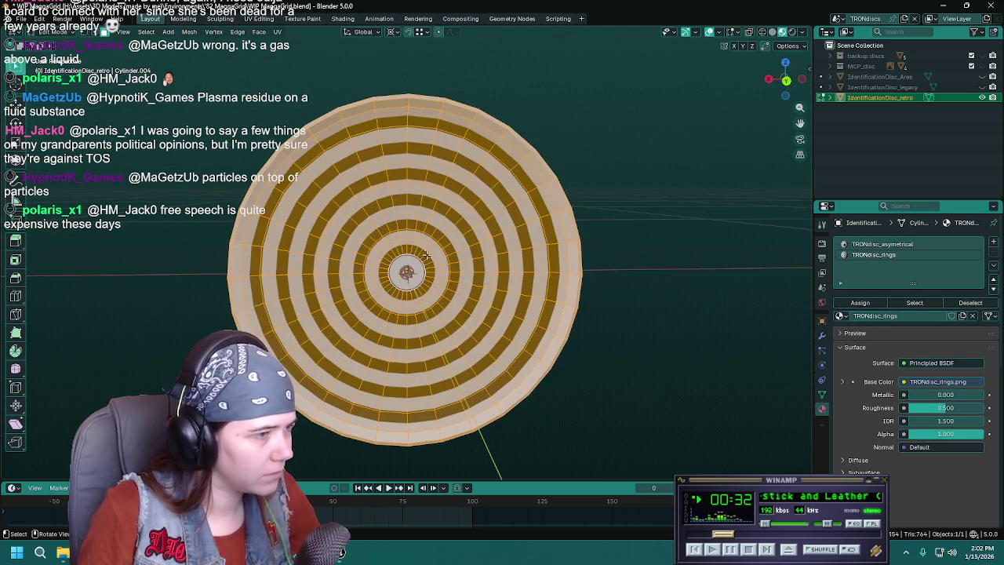
{"action": "scroll", "coordinate": [443, 243], "scroll_direction": "up", "scroll_amount": 3}
{"action": "left_click", "coordinate": [461, 228]}
{"action": "scroll", "coordinate": [443, 243], "scroll_direction": "up", "scroll_amount": 2}
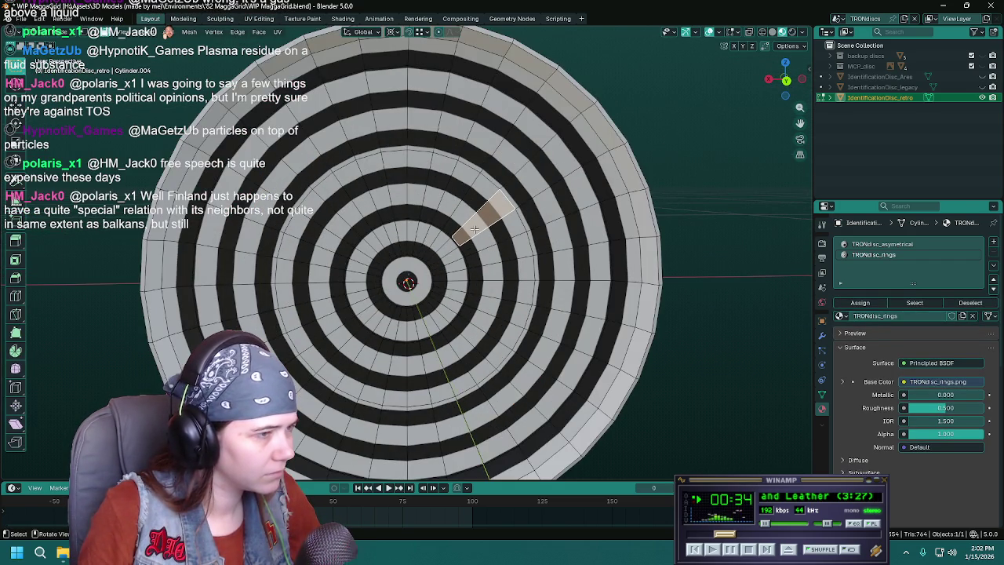
{"action": "scroll", "coordinate": [576, 240], "scroll_direction": "down", "scroll_amount": 3}
{"action": "middle_click_drag", "start_coordinate": [577, 240], "coordinate": [405, 238]}
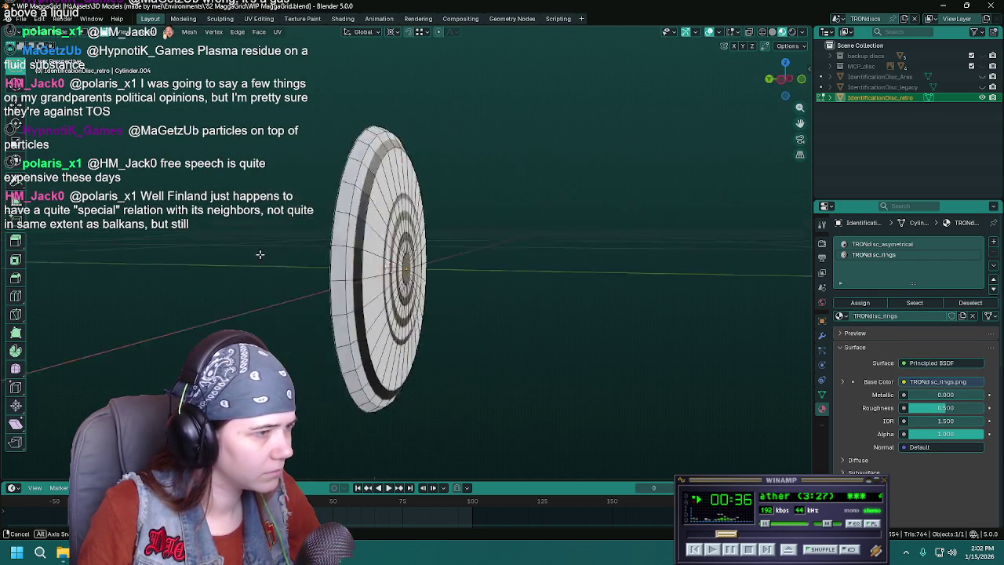
{"action": "scroll", "coordinate": [405, 238], "scroll_direction": "up", "scroll_amount": 2}
{"action": "left_click", "coordinate": [411, 232]}
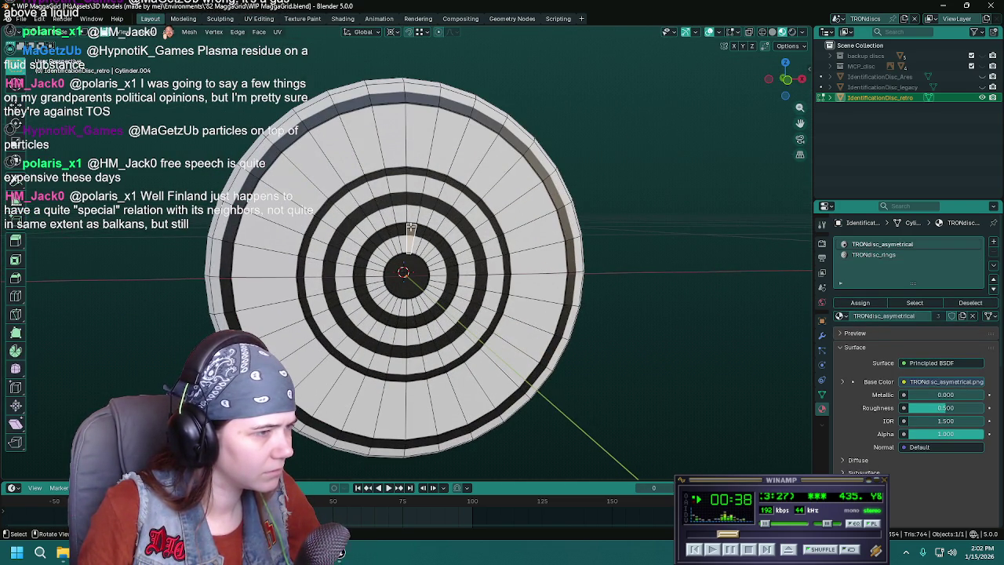
{"action": "key", "text": "alt+a"}
{"action": "left_click", "coordinate": [423, 230], "text": "alt"}
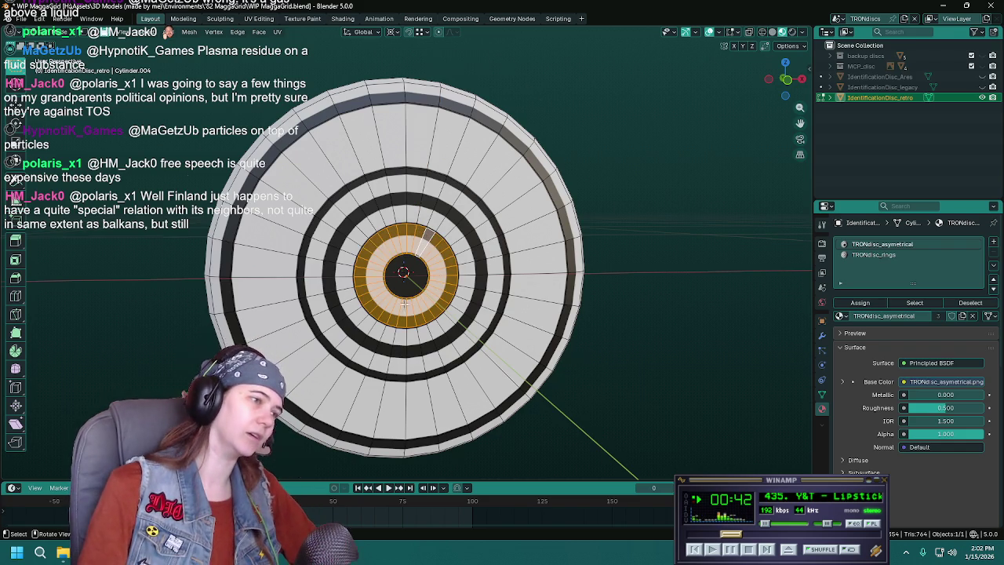
{"action": "scroll", "coordinate": [411, 297], "scroll_direction": "up", "scroll_amount": 3}
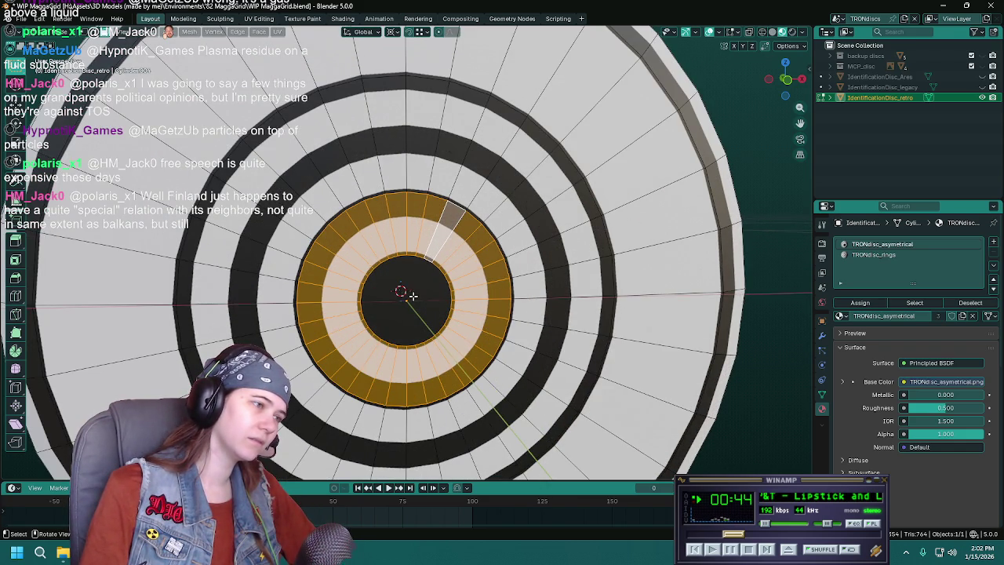
{"action": "left_click", "coordinate": [413, 295]}
{"action": "key", "text": "KP_7"}
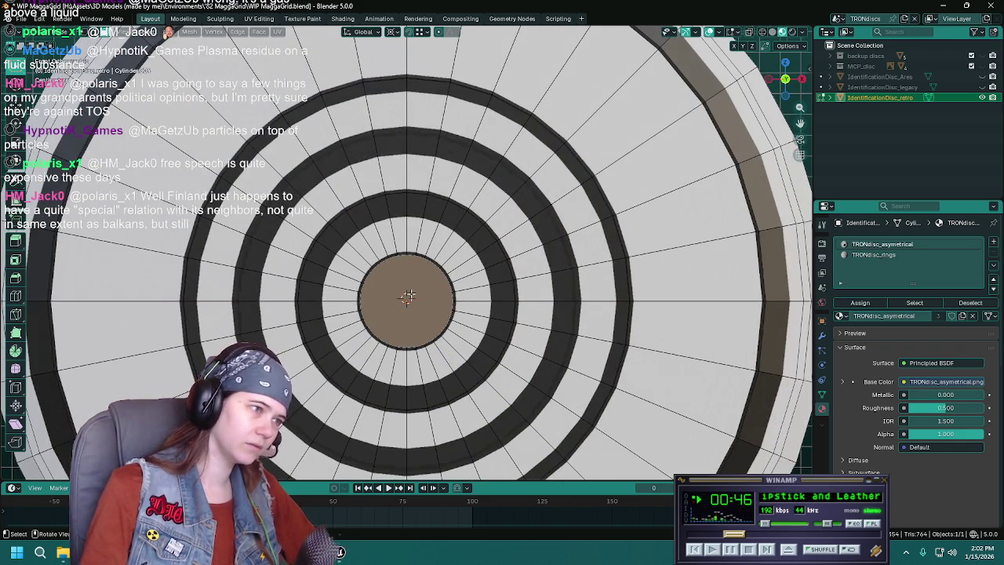
{"action": "scroll", "coordinate": [409, 295], "scroll_direction": "down", "scroll_amount": 2}
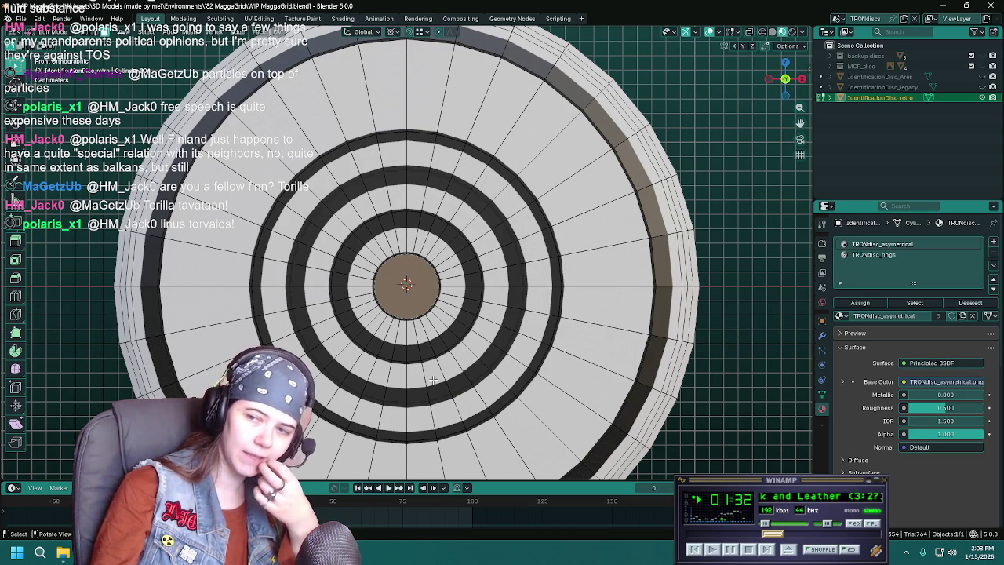
{"action": "scroll", "coordinate": [484, 265], "scroll_direction": "down", "scroll_amount": 4}
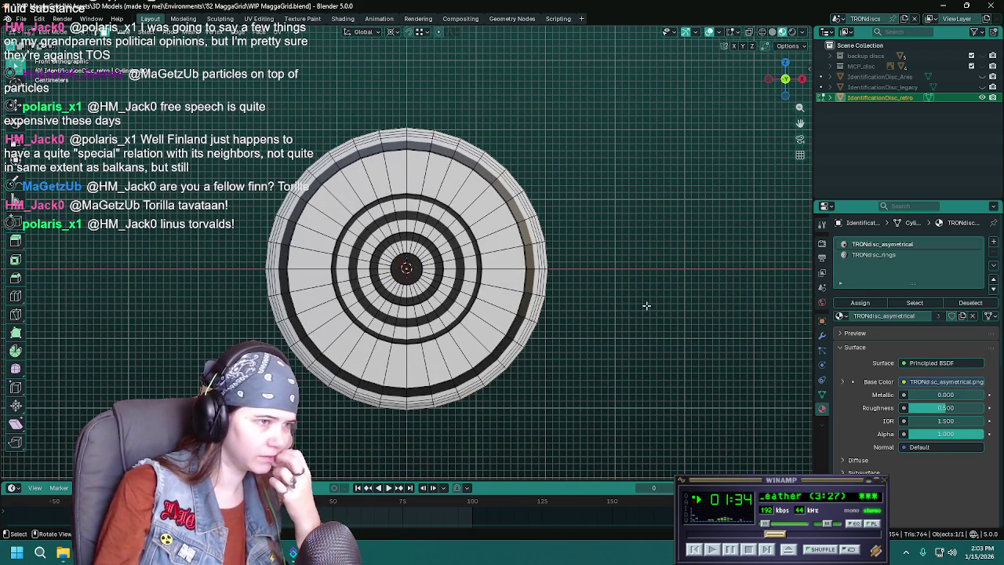
{"action": "scroll", "coordinate": [484, 264], "scroll_direction": "up", "scroll_amount": 2}
{"action": "scroll", "coordinate": [470, 263], "scroll_direction": "up", "scroll_amount": 3}
{"action": "scroll", "coordinate": [455, 259], "scroll_direction": "up", "scroll_amount": 3}
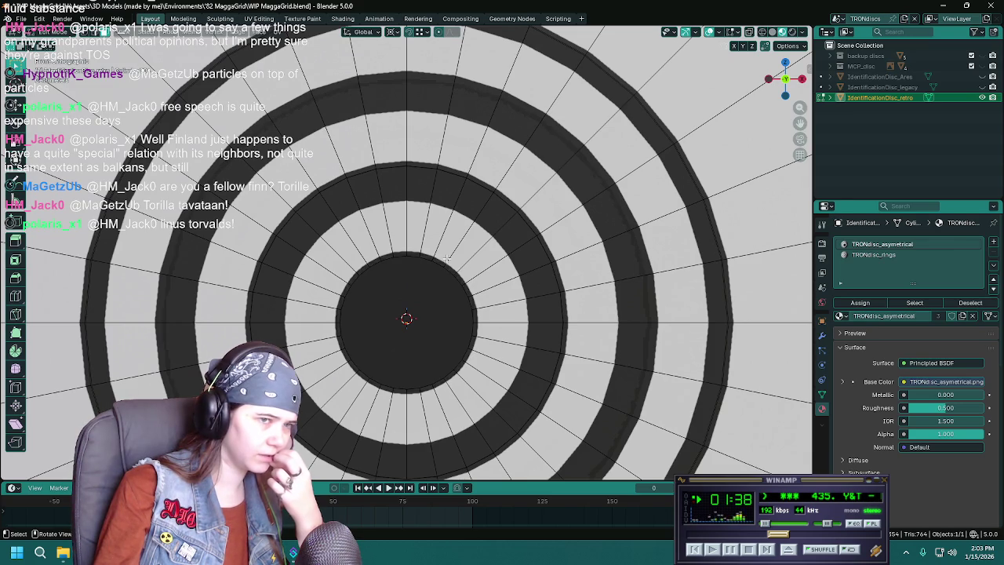
{"action": "key", "text": "KP_5"}
{"action": "scroll", "coordinate": [408, 275], "scroll_direction": "down", "scroll_amount": 3}
{"action": "scroll", "coordinate": [392, 286], "scroll_direction": "down", "scroll_amount": 2}
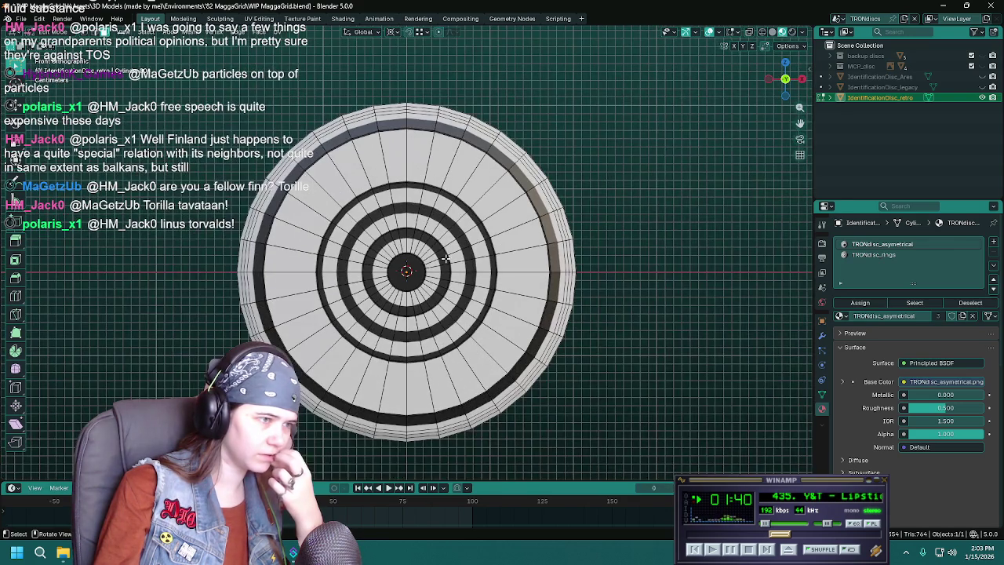
{"action": "mouse_move", "coordinate": [335, 304]}
{"action": "middle_mouse_down"}
{"action": "mouse_move", "coordinate": [602, 315]}
{"action": "mouse_move", "coordinate": [346, 317]}
{"action": "middle_mouse_up"}
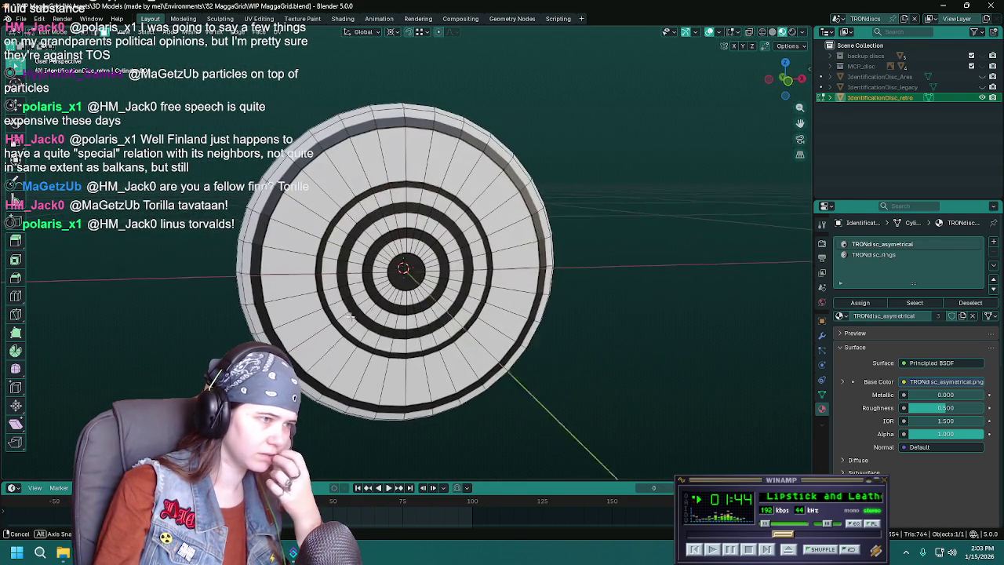
{"action": "key", "text": "KP_1"}
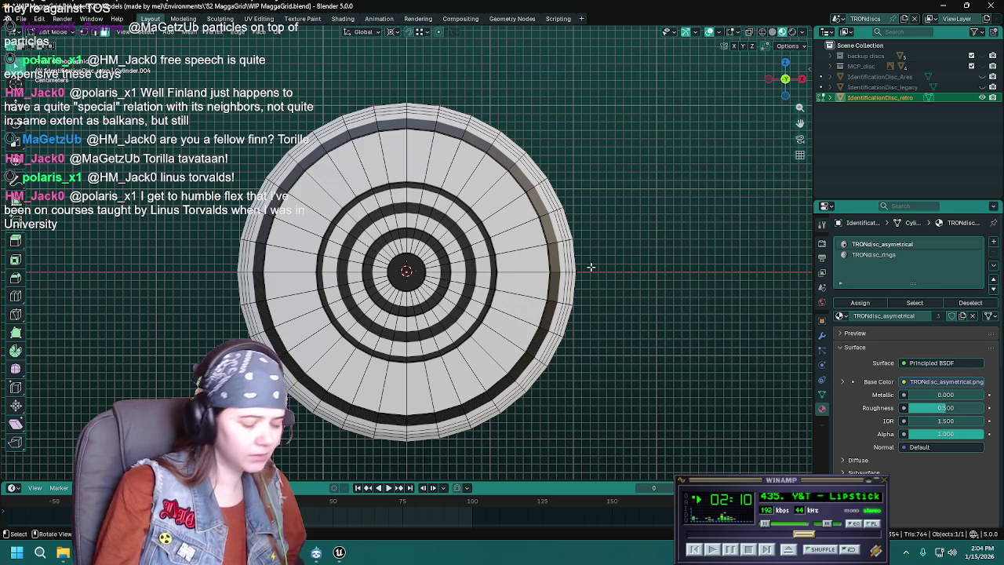
{"action": "key", "text": "ctrl+s"}
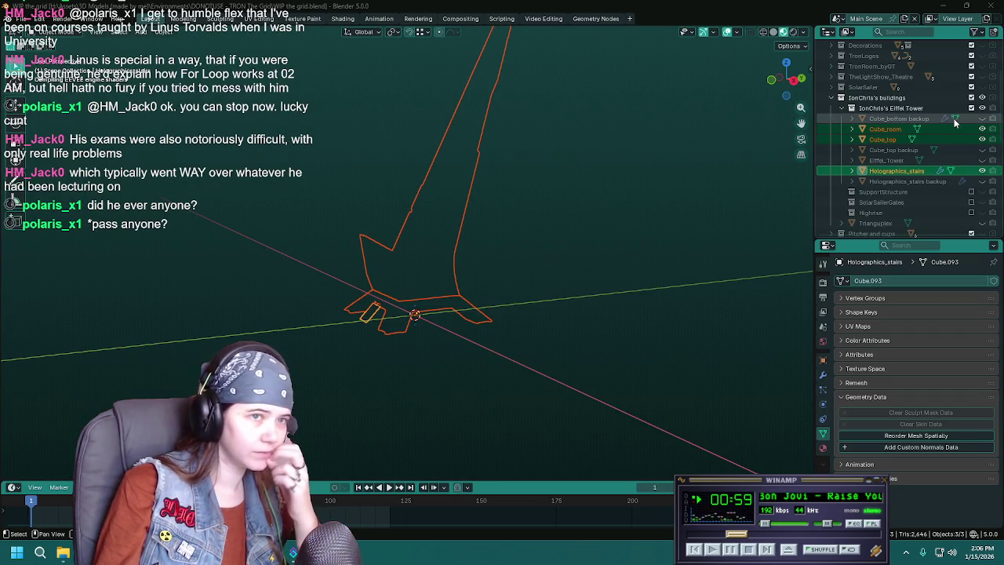
Open the scene list in WIP the grid.blend to reach the holographic stairs scene.
{"action": "left_click", "coordinate": [838, 18]}
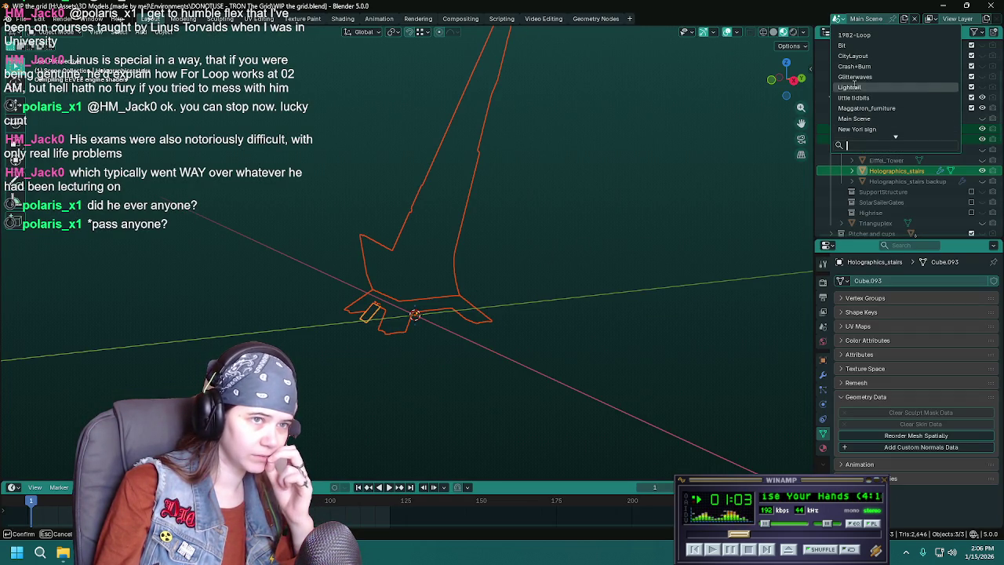
Collapse the IonChris's buildings collection and switch the viewport to solid shading.
{"action": "scroll", "coordinate": [885, 149], "scroll_direction": "up", "scroll_amount": 5}
{"action": "scroll", "coordinate": [884, 149], "scroll_direction": "up", "scroll_amount": 3}
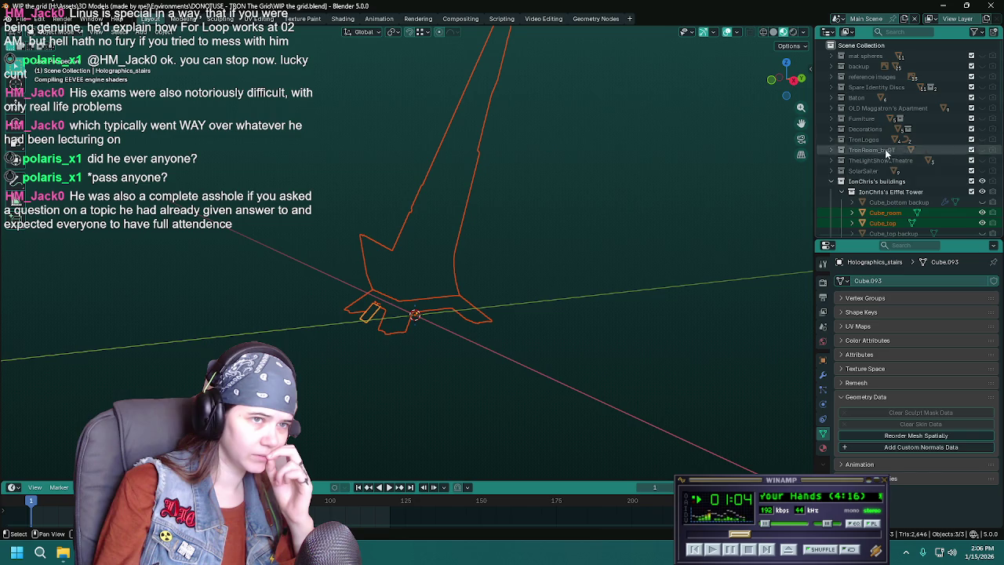
{"action": "left_click", "coordinate": [831, 181]}
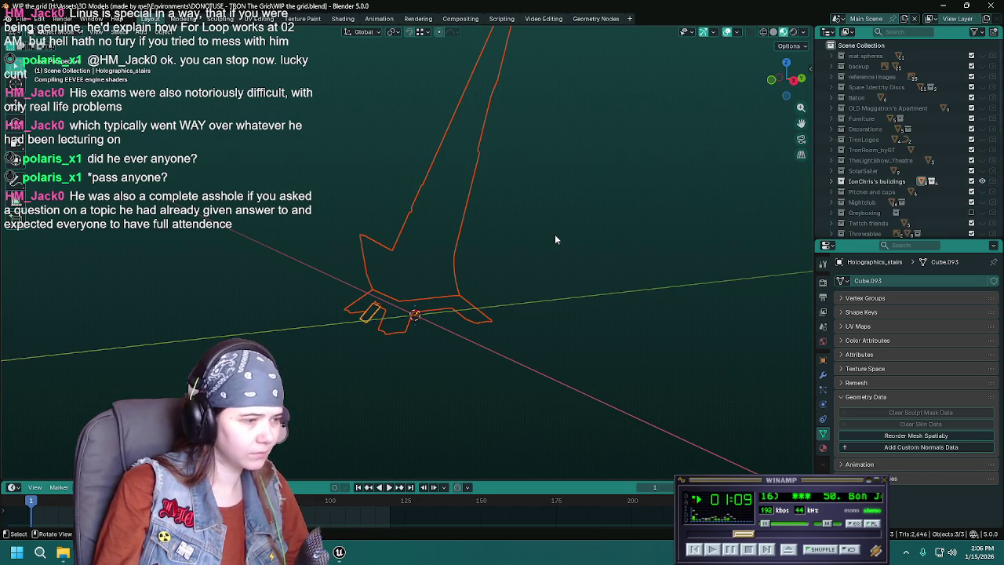
{"action": "key", "text": "z"}
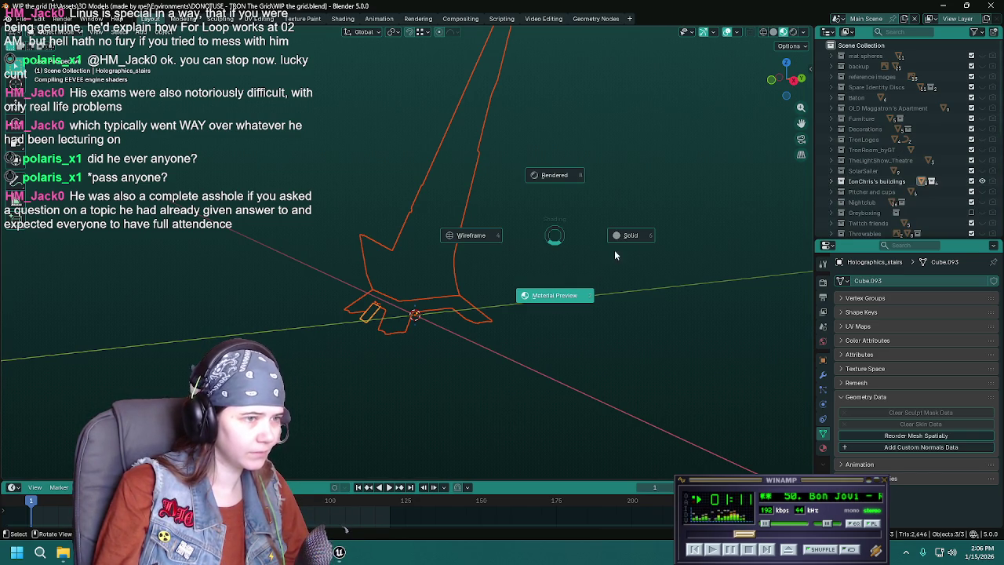
{"action": "left_click", "coordinate": [648, 235]}
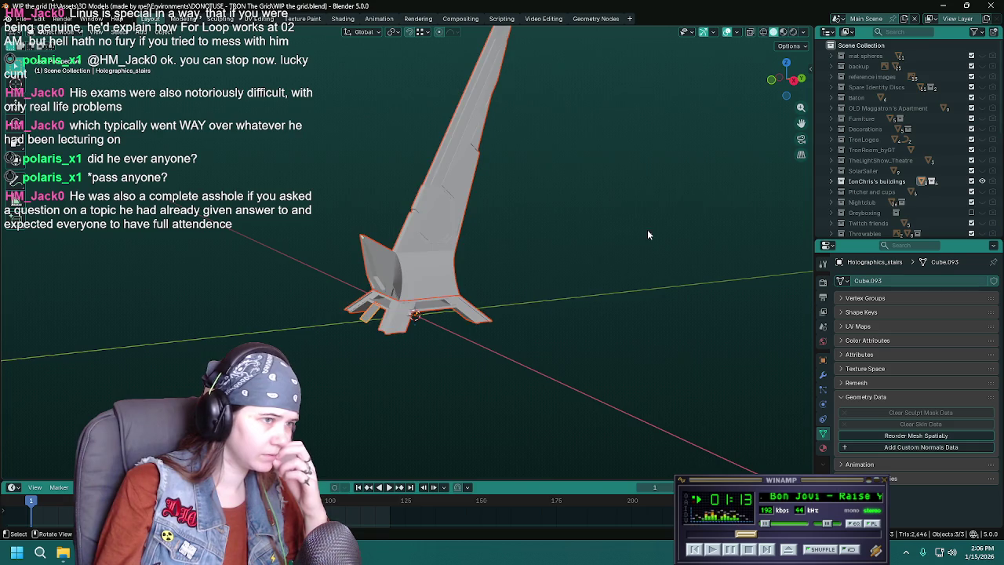
Isolate and expand Spare Identity Discs, hide and collapse Legacy2010, and expand Classic1982.
{"action": "left_click", "coordinate": [973, 88]}
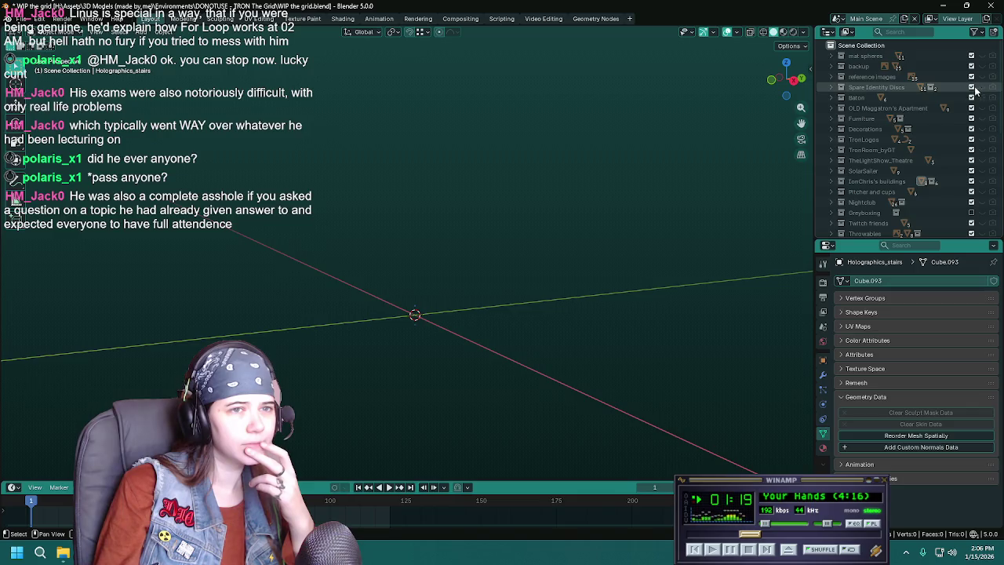
{"action": "left_click", "coordinate": [833, 87]}
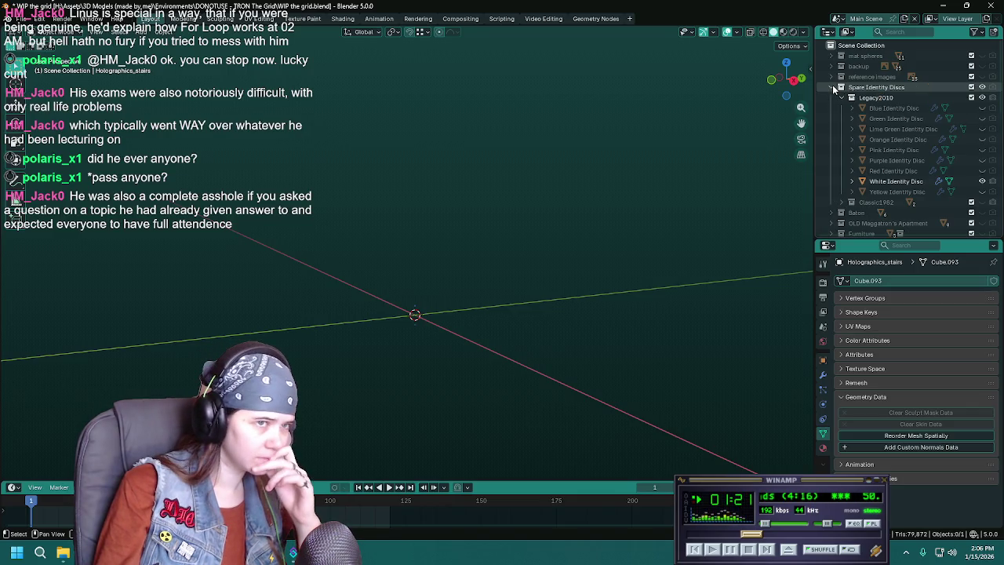
{"action": "left_click", "coordinate": [983, 98]}
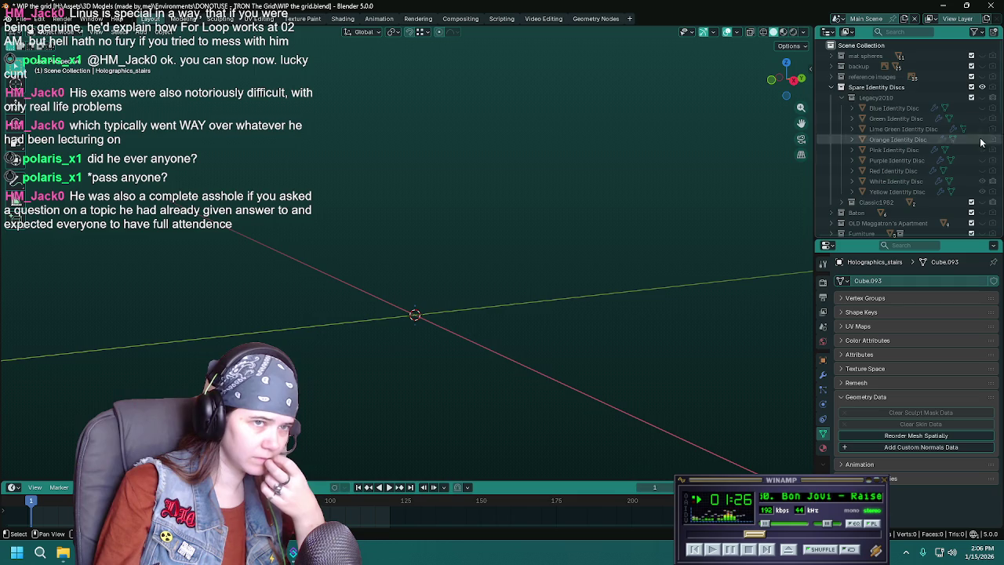
{"action": "left_click", "coordinate": [842, 98]}
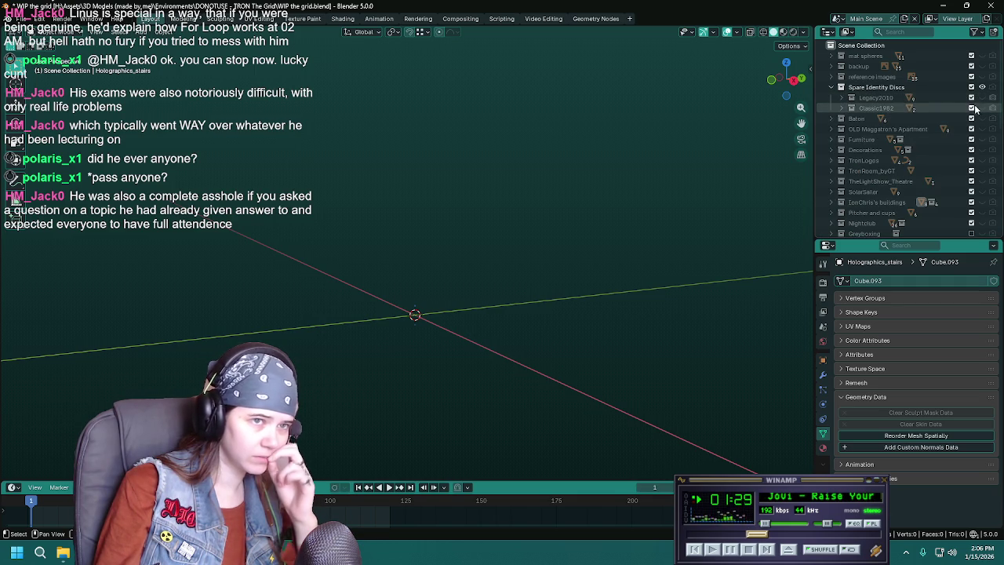
{"action": "left_click", "coordinate": [843, 108]}
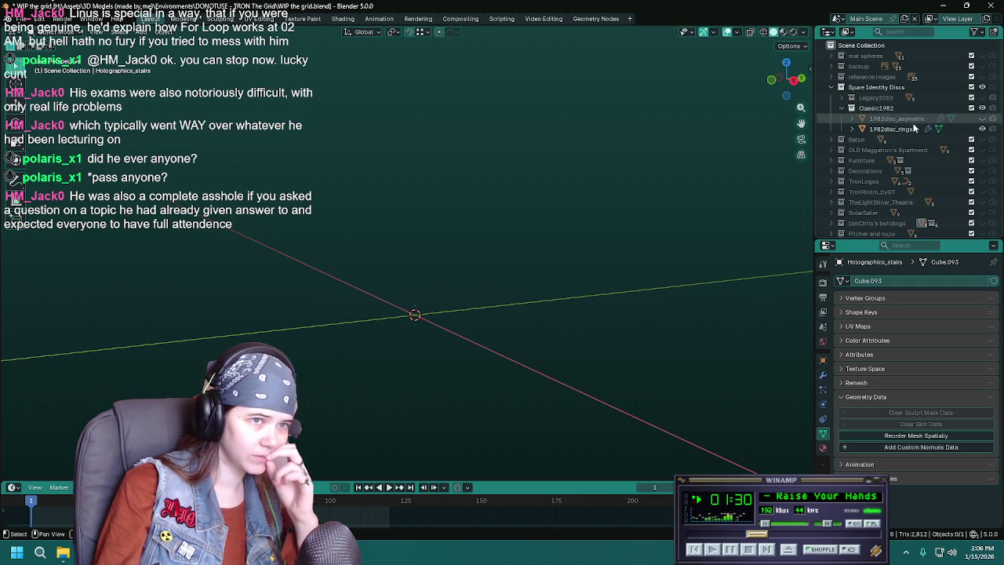
Select 1982disc_rings, frame it face-on, and view it in Material Preview.
{"action": "left_click", "coordinate": [891, 128]}
{"action": "key", "text": "KP_Decimal"}
{"action": "mouse_move", "coordinate": [541, 207]}
{"action": "middle_mouse_down"}
{"action": "mouse_move", "coordinate": [595, 228]}
{"action": "mouse_move", "coordinate": [576, 224]}
{"action": "middle_mouse_up"}
{"action": "key", "text": "z"}
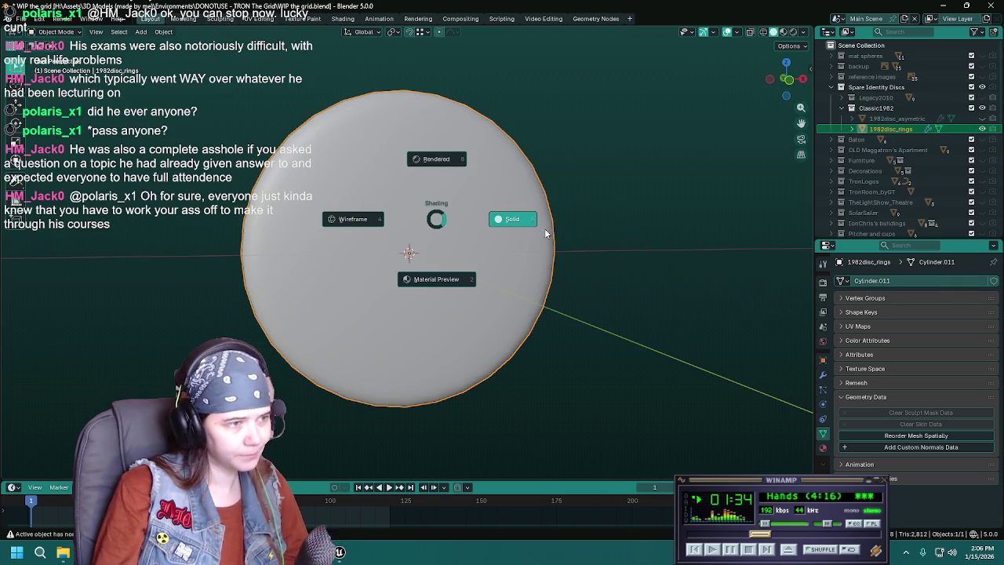
{"action": "left_click", "coordinate": [444, 306]}
{"action": "mouse_move", "coordinate": [520, 302]}
{"action": "middle_mouse_down"}
{"action": "mouse_move", "coordinate": [564, 288]}
{"action": "mouse_move", "coordinate": [541, 259]}
{"action": "middle_mouse_up"}
Inspect the disc's material, mesh geometry and 0.01 m Solidify modifier, then return to Object Mode.
{"action": "left_click", "coordinate": [823, 447]}
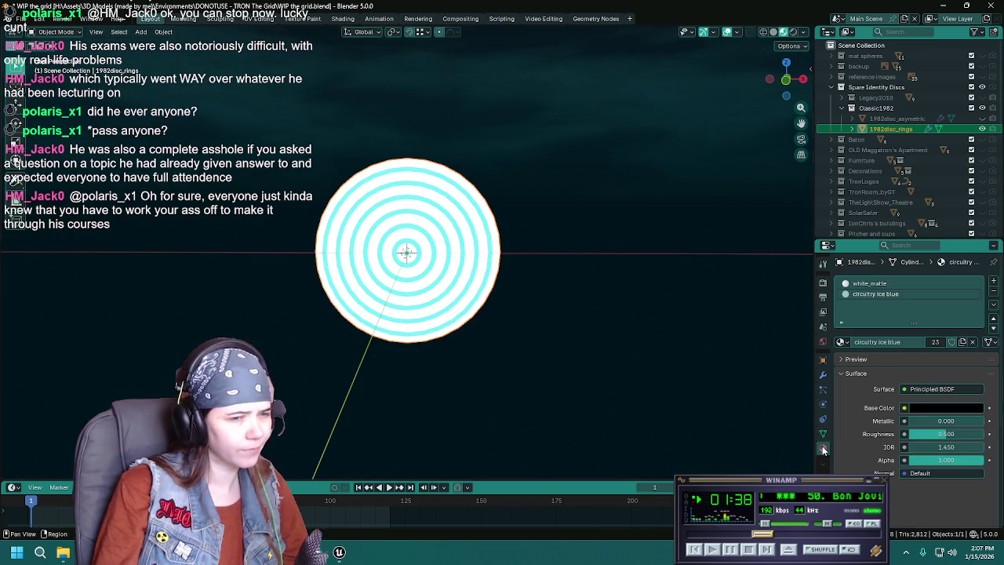
{"action": "mouse_move", "coordinate": [493, 311]}
{"action": "middle_mouse_down"}
{"action": "mouse_move", "coordinate": [554, 290]}
{"action": "mouse_move", "coordinate": [437, 292]}
{"action": "mouse_move", "coordinate": [424, 283]}
{"action": "middle_mouse_up"}
{"action": "key", "text": "Tab"}
{"action": "scroll", "coordinate": [414, 277], "scroll_direction": "up", "scroll_amount": 5}
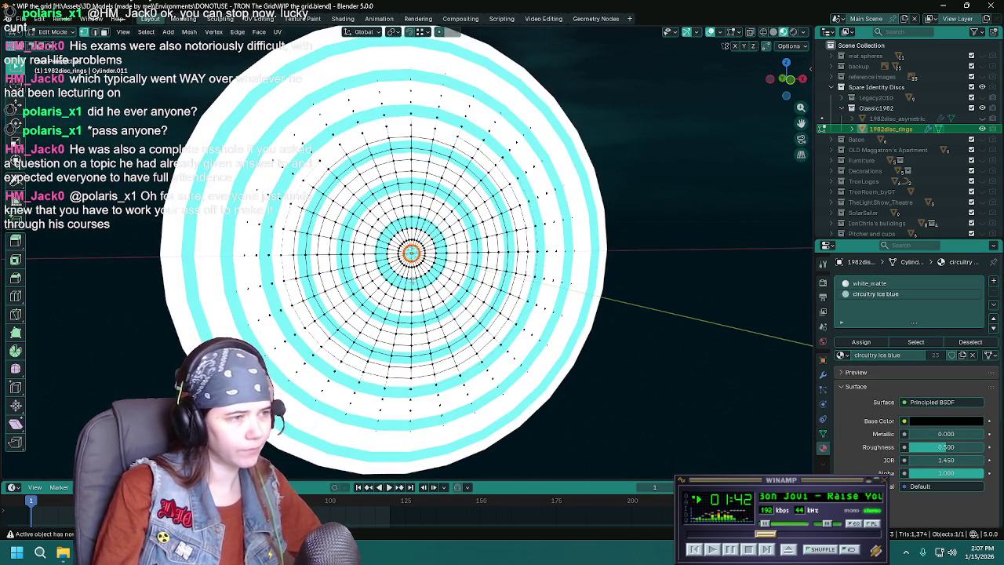
{"action": "scroll", "coordinate": [407, 253], "scroll_direction": "up", "scroll_amount": 1}
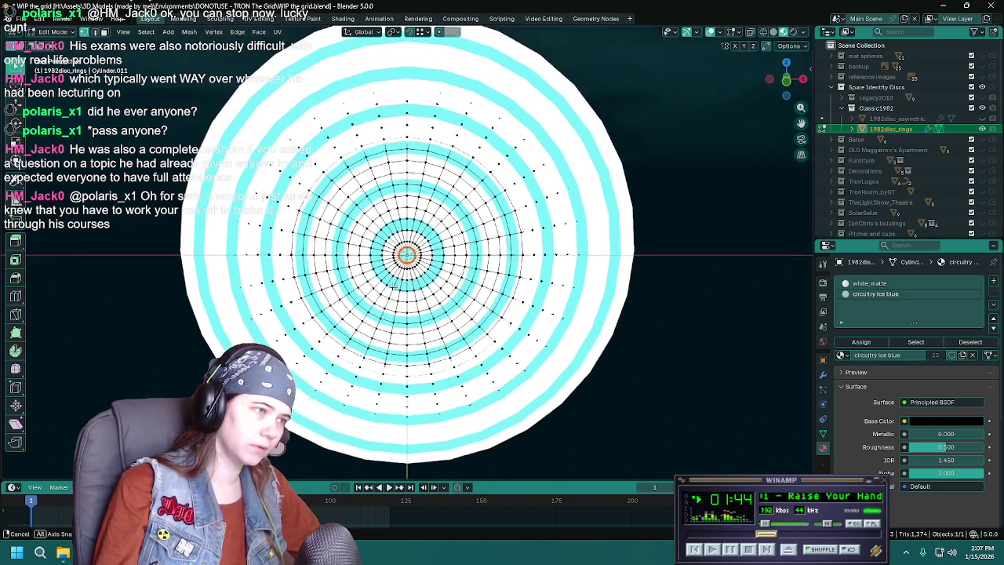
{"action": "scroll", "coordinate": [408, 252], "scroll_direction": "down", "scroll_amount": 3}
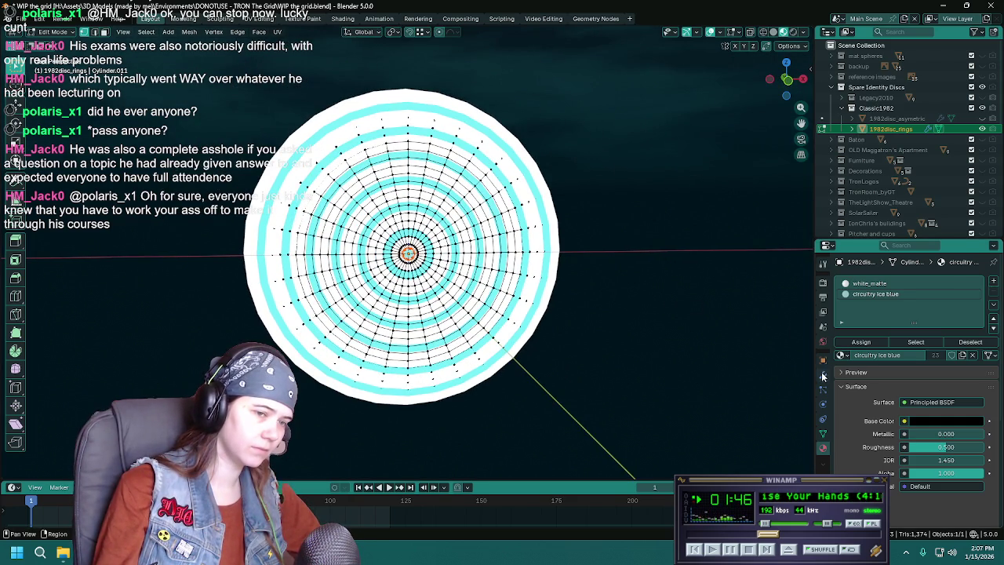
{"action": "left_click", "coordinate": [823, 374]}
{"action": "key", "text": "Tab"}
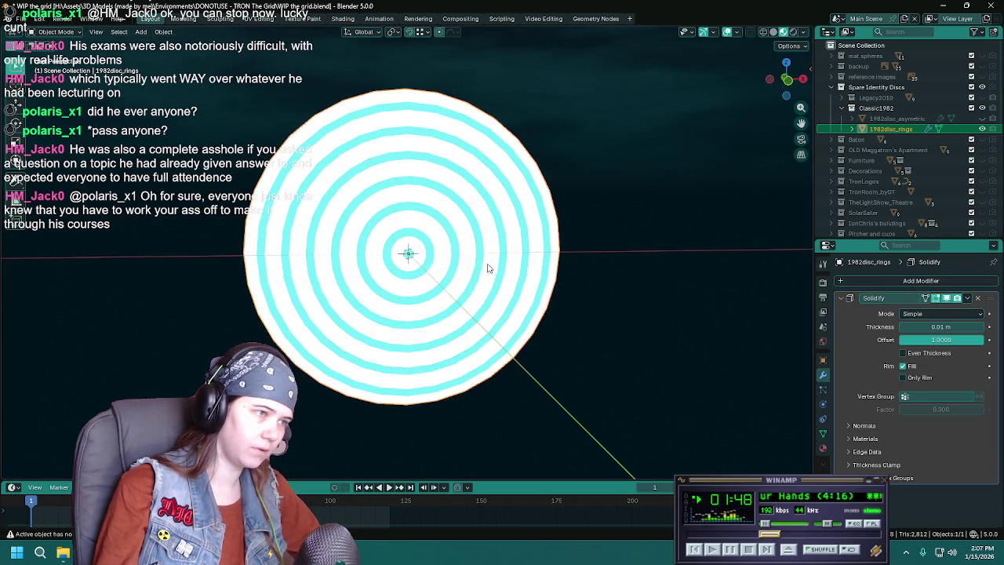
{"action": "middle_click_drag", "start_coordinate": [486, 269], "coordinate": [348, 272]}
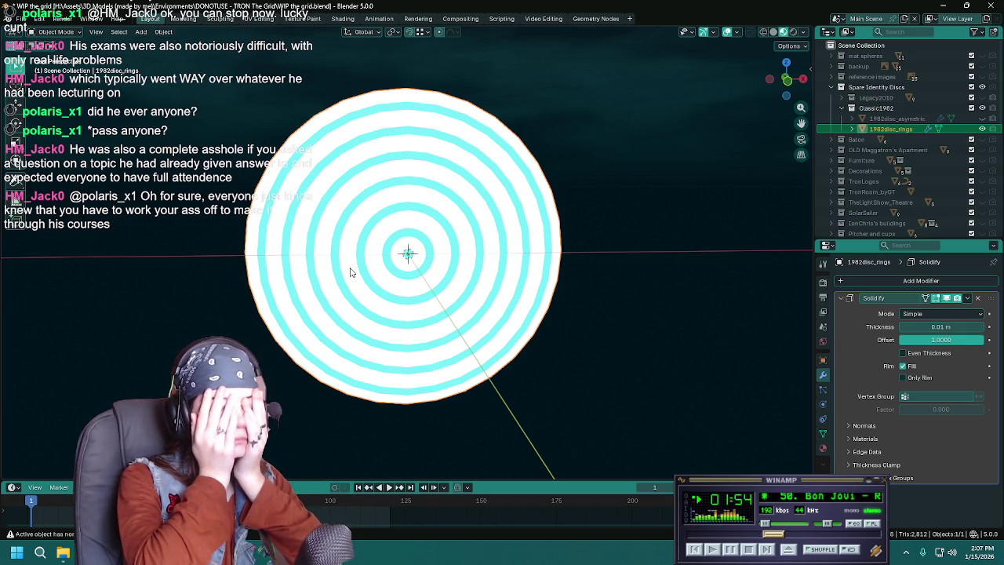
Close the WIP the grid file and orbit around the retro disc.
{"action": "left_click", "coordinate": [993, 5]}
{"action": "left_click", "coordinate": [513, 291]}
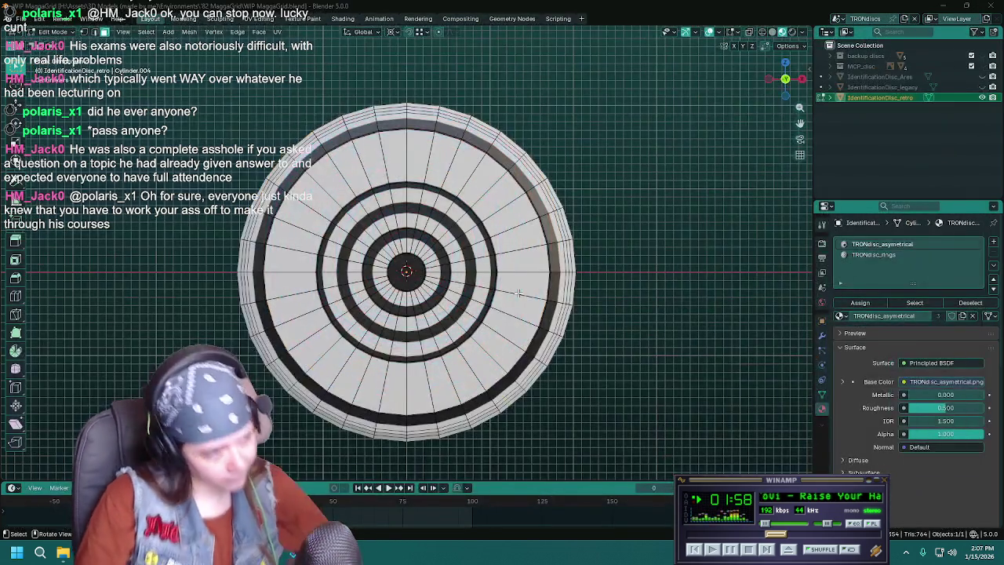
{"action": "scroll", "coordinate": [518, 284], "scroll_direction": "up", "scroll_amount": 1}
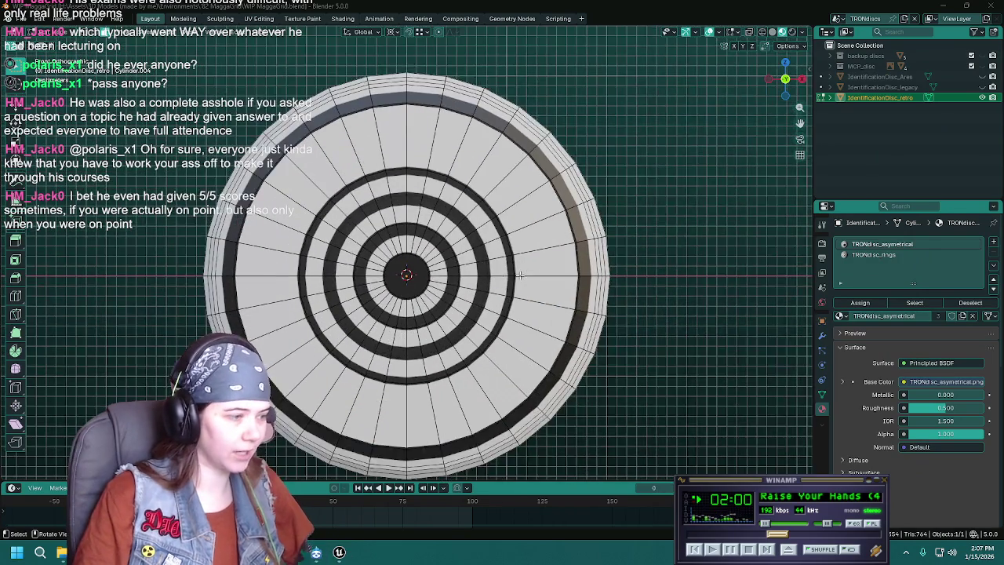
{"action": "scroll", "coordinate": [519, 275], "scroll_direction": "up", "scroll_amount": 1}
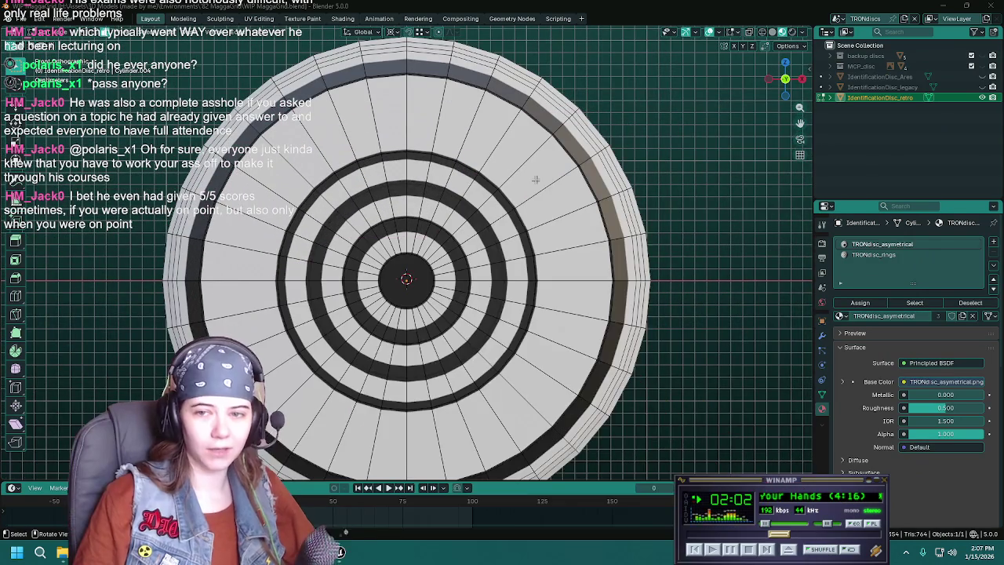
{"action": "scroll", "coordinate": [535, 180], "scroll_direction": "down", "scroll_amount": 1}
{"action": "scroll", "coordinate": [501, 236], "scroll_direction": "up", "scroll_amount": 1}
{"action": "middle_click_drag", "start_coordinate": [416, 277], "coordinate": [576, 291]}
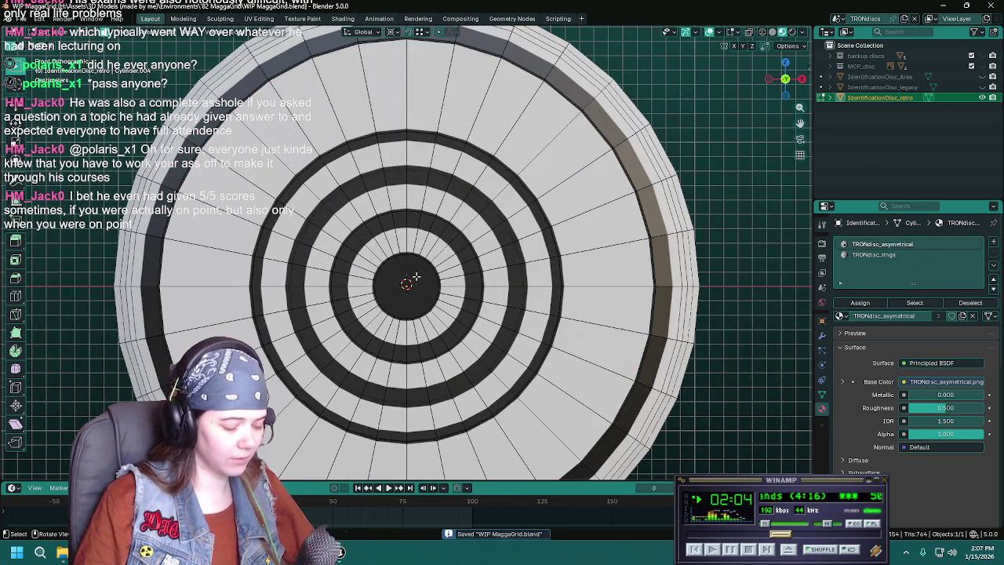
{"action": "scroll", "coordinate": [549, 289], "scroll_direction": "up", "scroll_amount": 2}
{"action": "scroll", "coordinate": [510, 285], "scroll_direction": "up", "scroll_amount": 1}
{"action": "scroll", "coordinate": [491, 283], "scroll_direction": "down", "scroll_amount": 2}
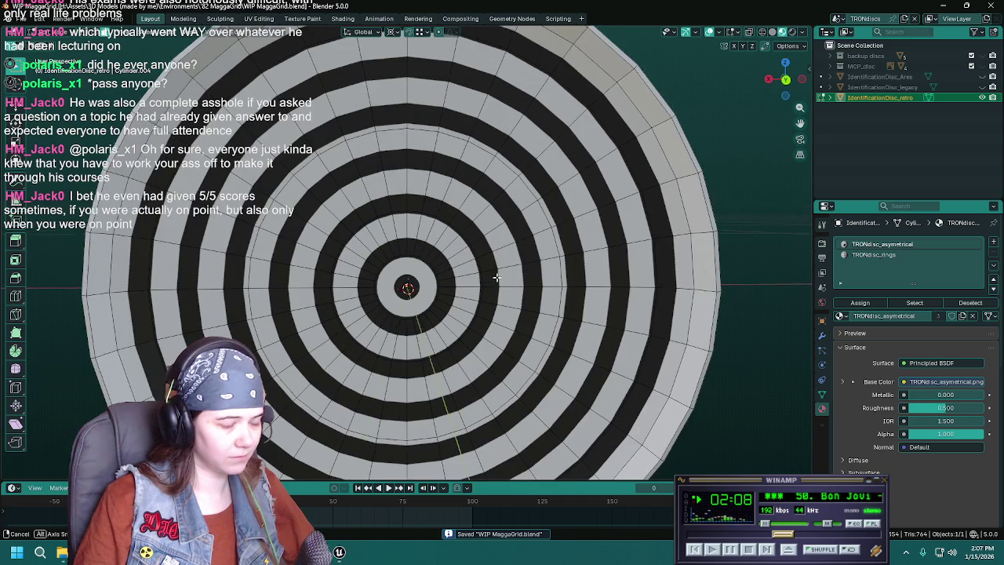
{"action": "scroll", "coordinate": [497, 276], "scroll_direction": "down", "scroll_amount": 1}
{"action": "middle_click_drag", "start_coordinate": [600, 253], "coordinate": [372, 257]}
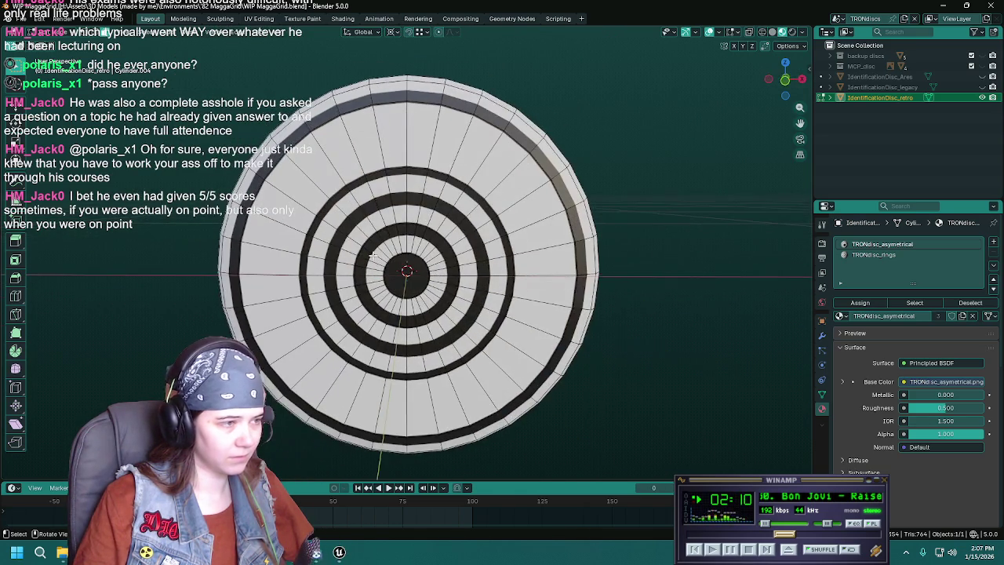
From top view, select the disc's central circle and edge-slide its loop to a new position.
{"action": "key", "text": "KP_7"}
{"action": "scroll", "coordinate": [373, 255], "scroll_direction": "up", "scroll_amount": 5}
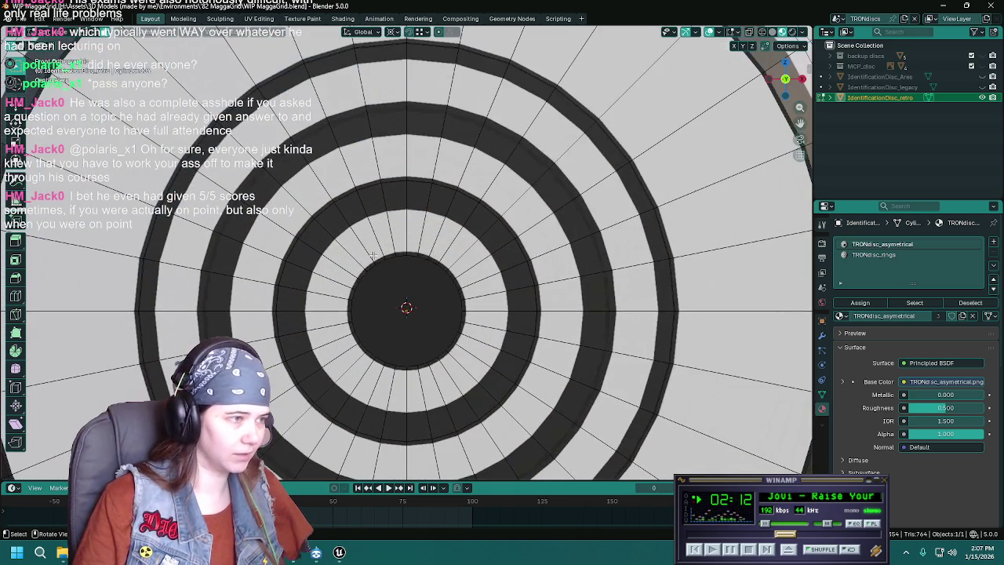
{"action": "left_click", "coordinate": [422, 260]}
{"action": "middle_click_drag", "start_coordinate": [431, 284], "coordinate": [432, 285]}
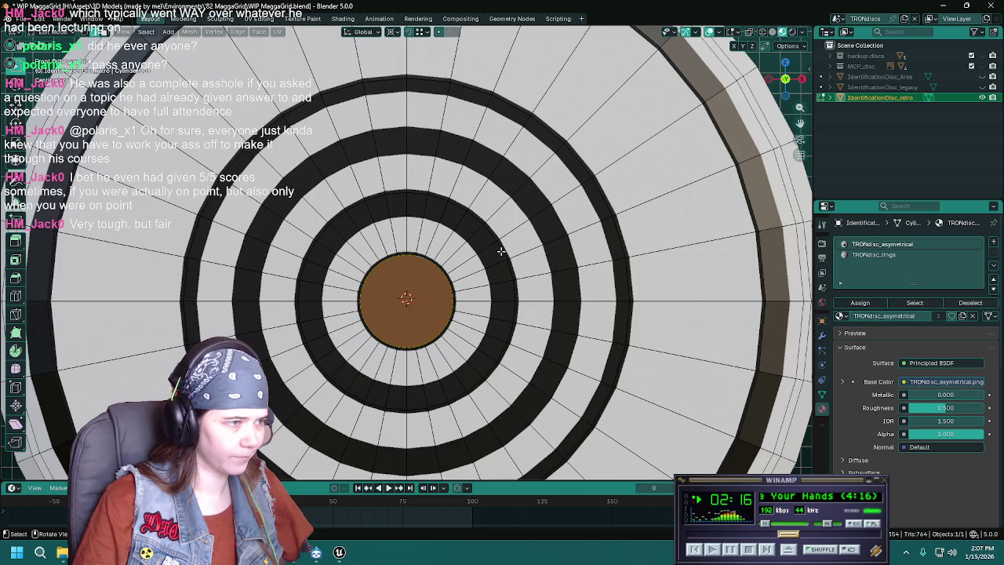
{"action": "scroll", "coordinate": [468, 264], "scroll_direction": "up", "scroll_amount": 1}
{"action": "scroll", "coordinate": [467, 263], "scroll_direction": "up", "scroll_amount": 1}
{"action": "key", "text": "s"}
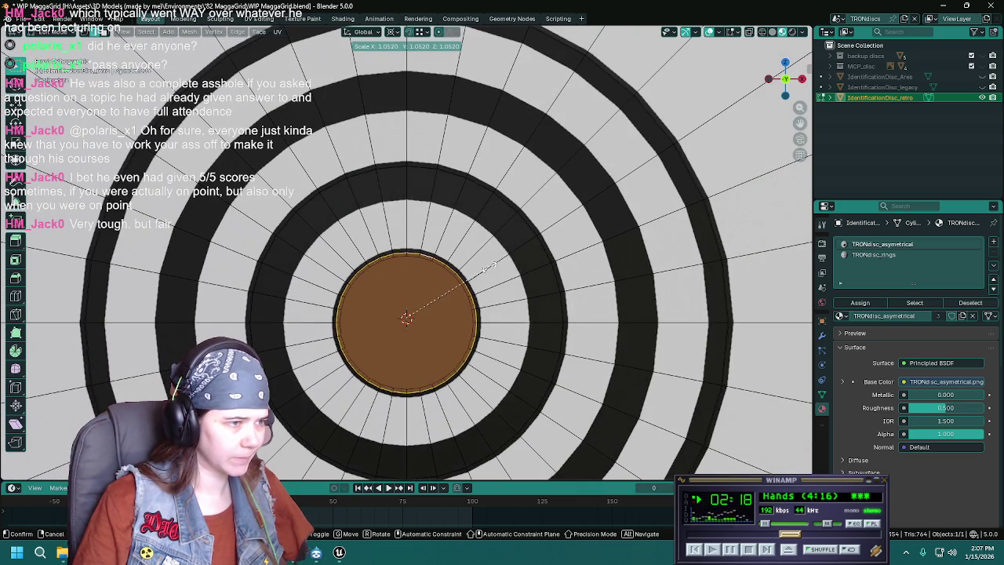
{"action": "right_click", "coordinate": [480, 274]}
{"action": "middle_click_drag", "start_coordinate": [480, 280], "coordinate": [475, 284]}
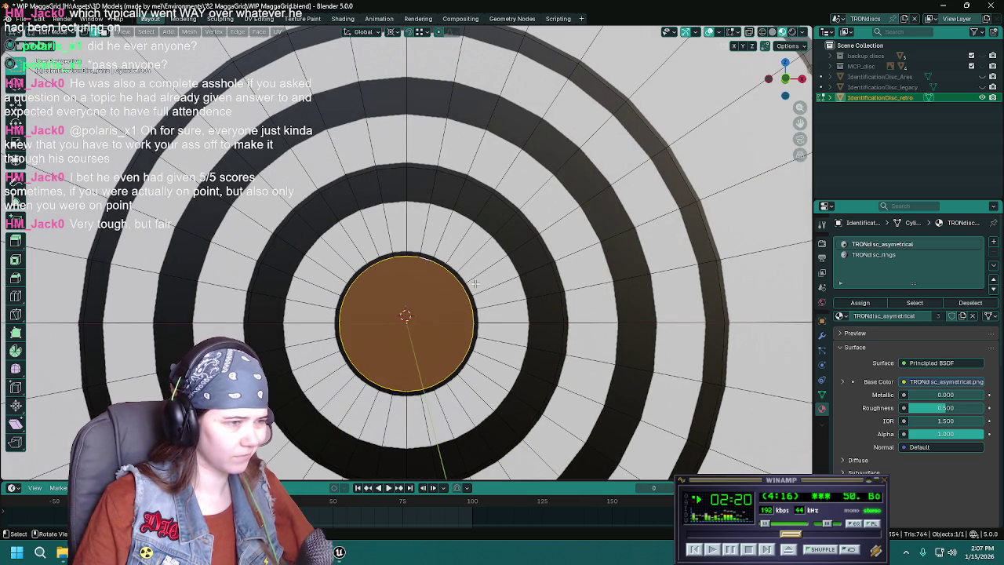
{"action": "key", "text": "g"}
{"action": "key", "text": "g"}
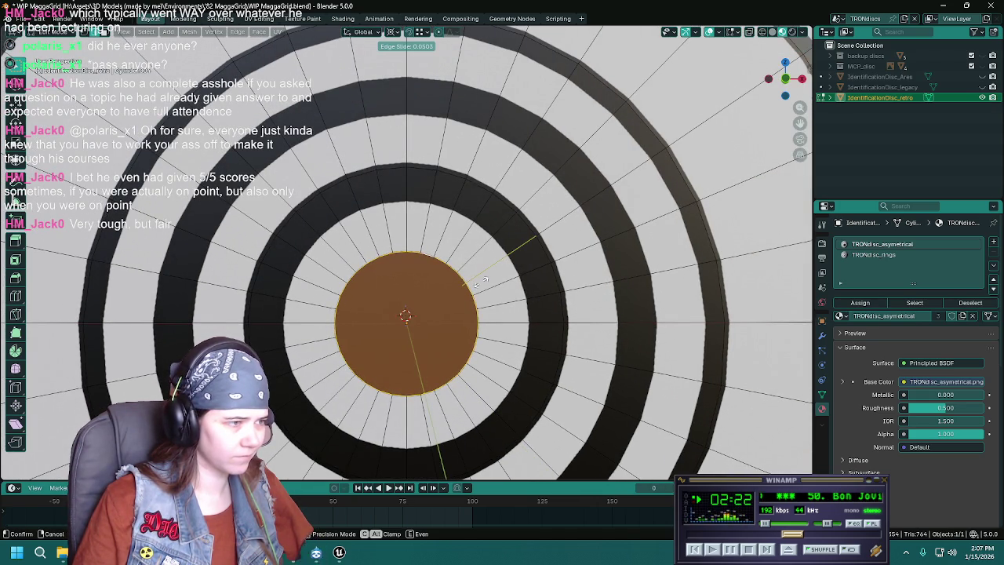
{"action": "right_click", "coordinate": [482, 281]}
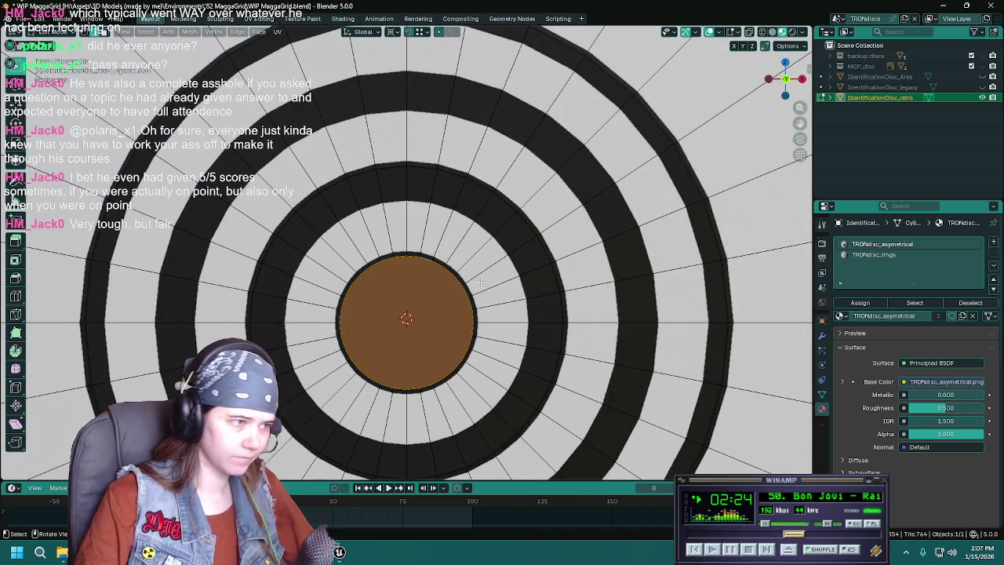
{"action": "key", "text": "g"}
{"action": "key", "text": "g"}
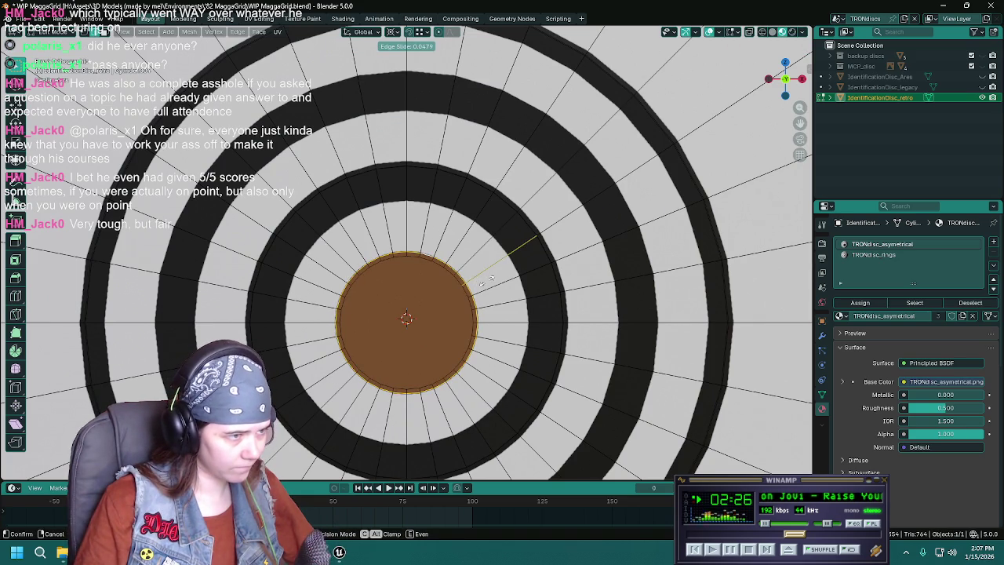
{"action": "left_click", "coordinate": [484, 281]}
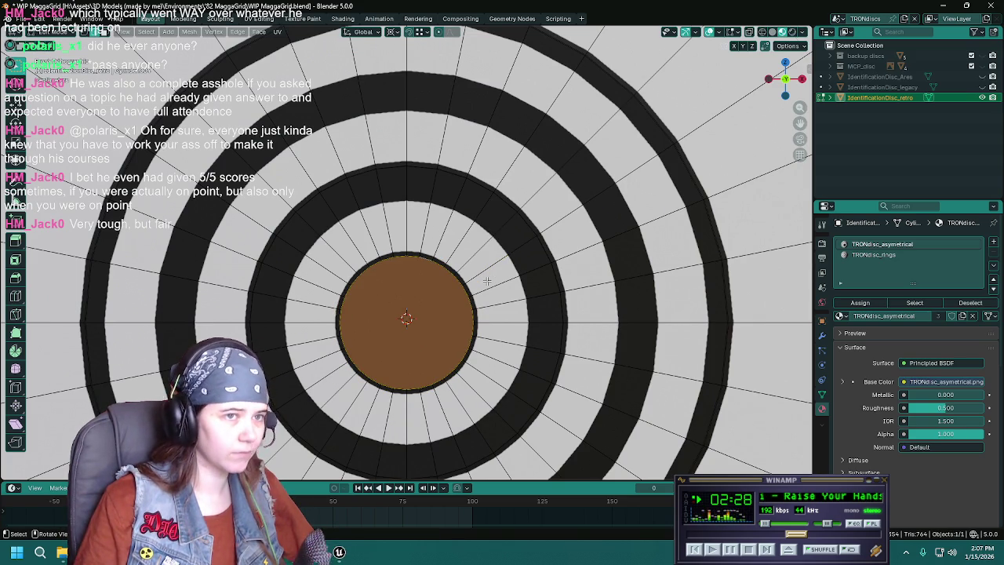
Back in Object Mode, duplicate the retro disc and start renaming the copy, removing '.001'.
{"action": "scroll", "coordinate": [487, 280], "scroll_direction": "down", "scroll_amount": 2}
{"action": "scroll", "coordinate": [441, 272], "scroll_direction": "up", "scroll_amount": 2}
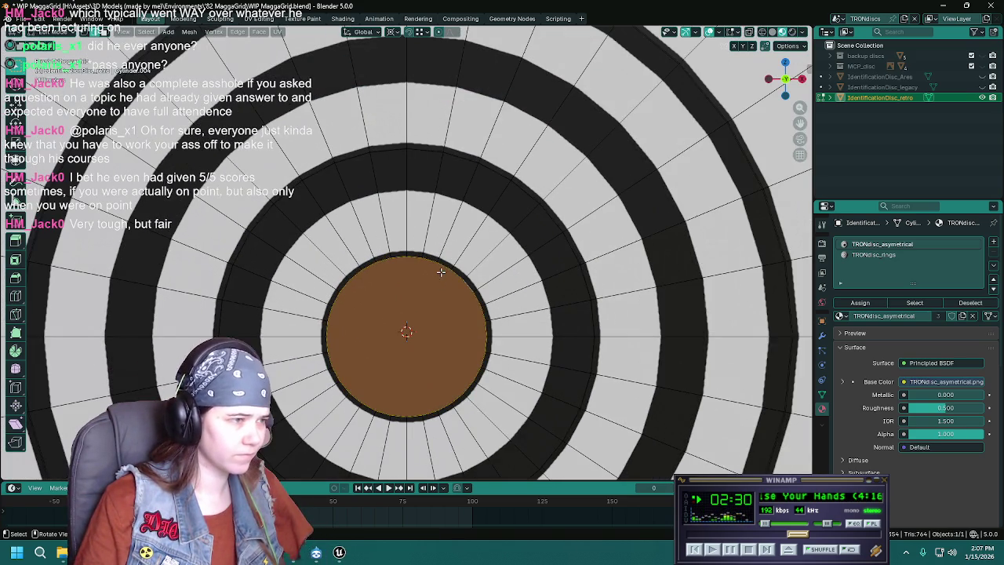
{"action": "scroll", "coordinate": [495, 291], "scroll_direction": "down", "scroll_amount": 3}
{"action": "scroll", "coordinate": [494, 291], "scroll_direction": "down", "scroll_amount": 2}
{"action": "mouse_move", "coordinate": [495, 291]}
{"action": "middle_mouse_down"}
{"action": "mouse_move", "coordinate": [380, 352]}
{"action": "mouse_move", "coordinate": [556, 291]}
{"action": "middle_mouse_up"}
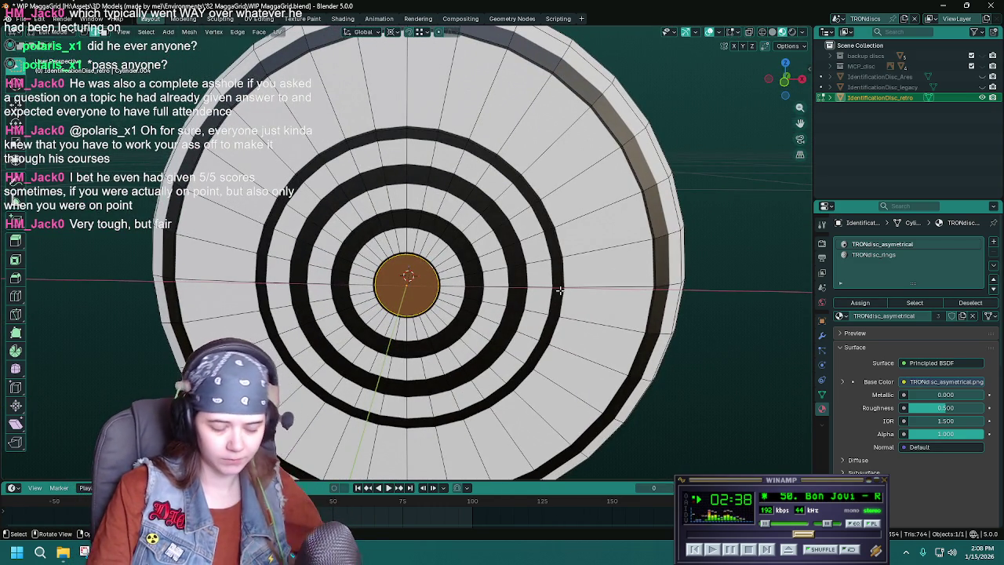
{"action": "key", "text": "Tab"}
{"action": "key", "text": "shift+d"}
{"action": "key", "text": "Escape"}
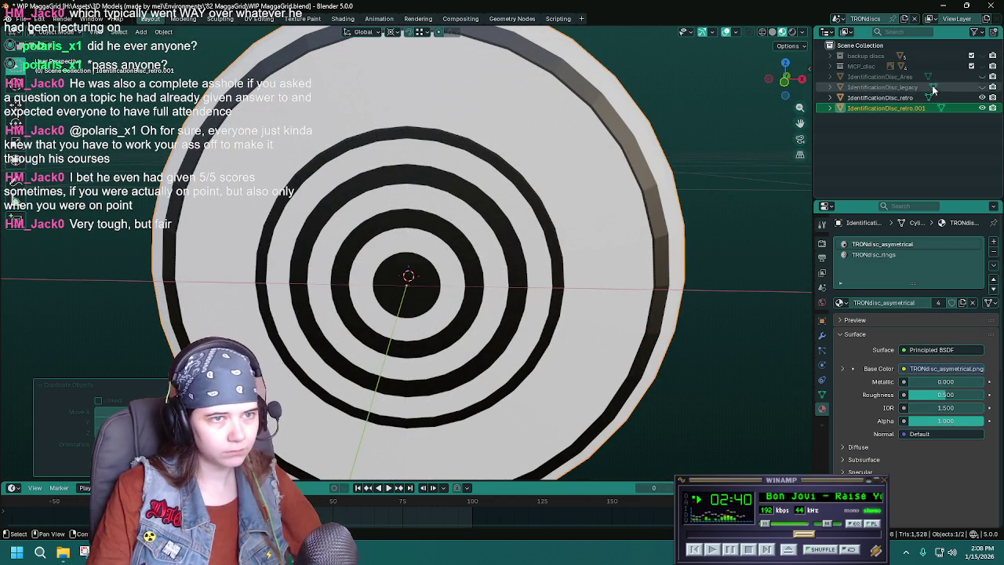
{"action": "key", "text": "BackSpace"}
{"action": "key", "text": "BackSpace"}
{"action": "key", "text": "BackSpace"}
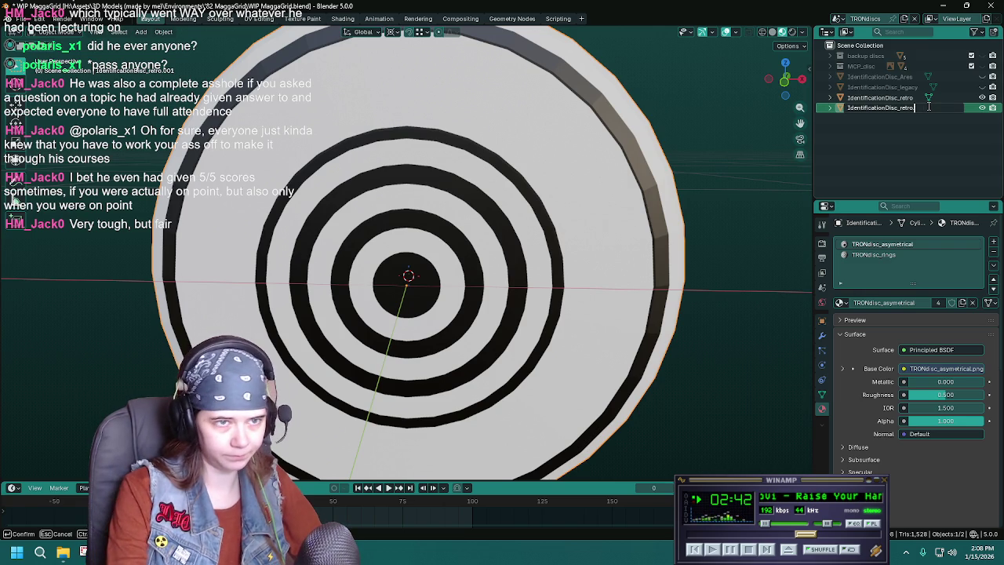
Name the copy 'IdentificationDisc_retro backup', hide it, select the original disc, and save.
{"action": "type", "text": " back"}
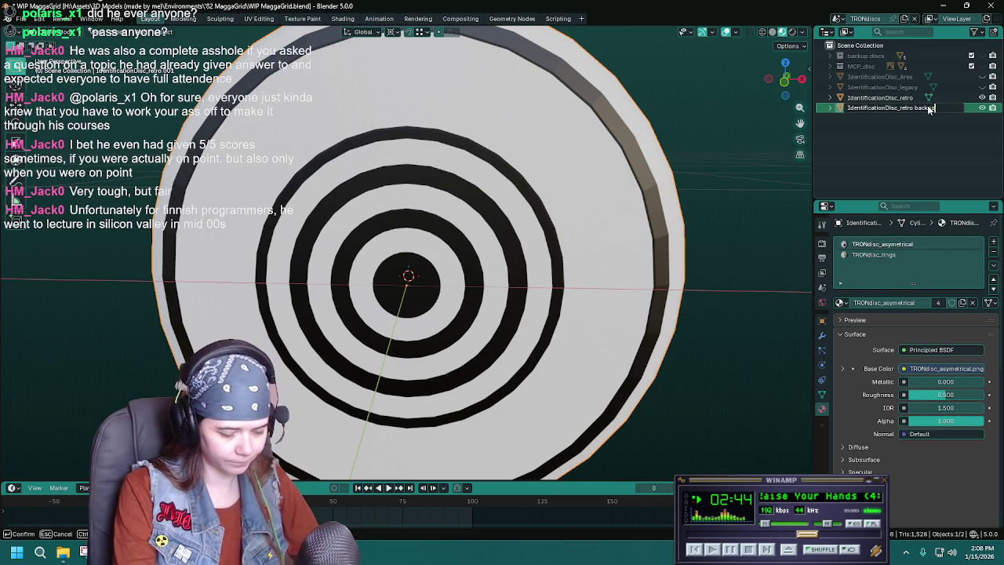
{"action": "type", "text": "up"}
{"action": "key", "text": "Return"}
{"action": "key", "text": "h"}
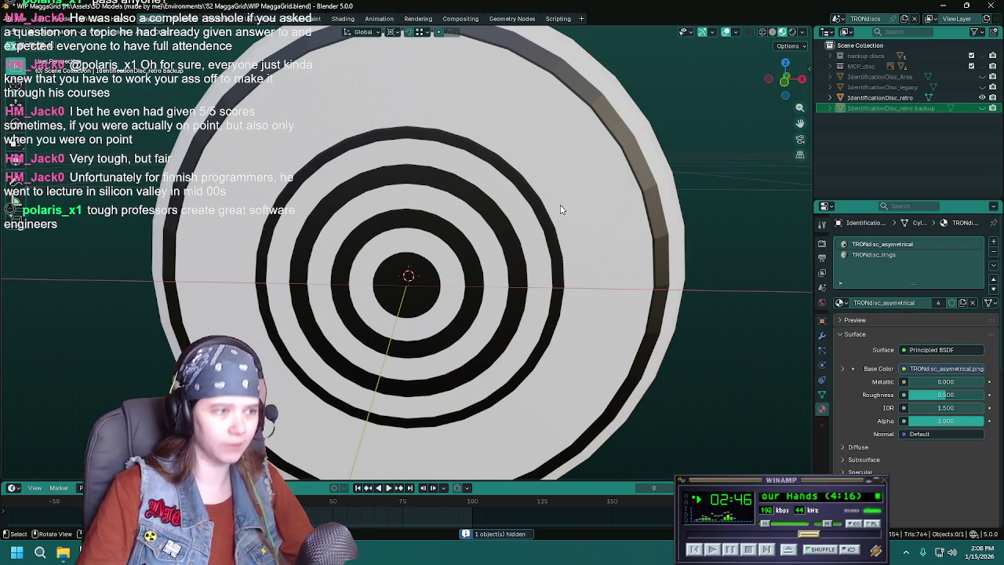
{"action": "left_click", "coordinate": [560, 209]}
{"action": "key", "text": "ctrl+s"}
In Edit Mode on the retro disc, select its outer circular edge loop and save.
{"action": "key", "text": "Tab"}
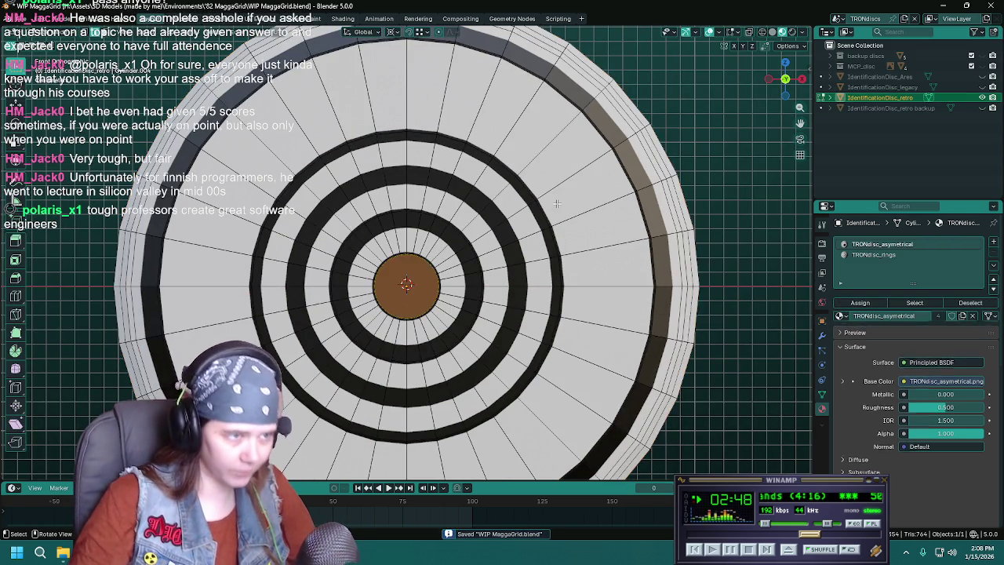
{"action": "key", "text": "Tab"}
{"action": "key", "text": "Tab"}
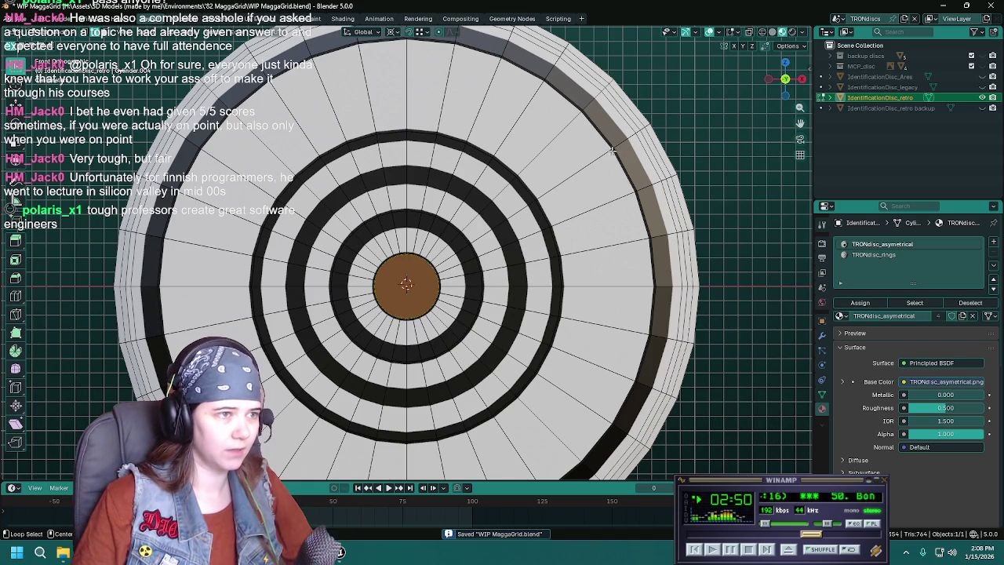
{"action": "left_click", "coordinate": [611, 151], "text": "alt"}
{"action": "left_click", "coordinate": [623, 166], "text": "alt"}
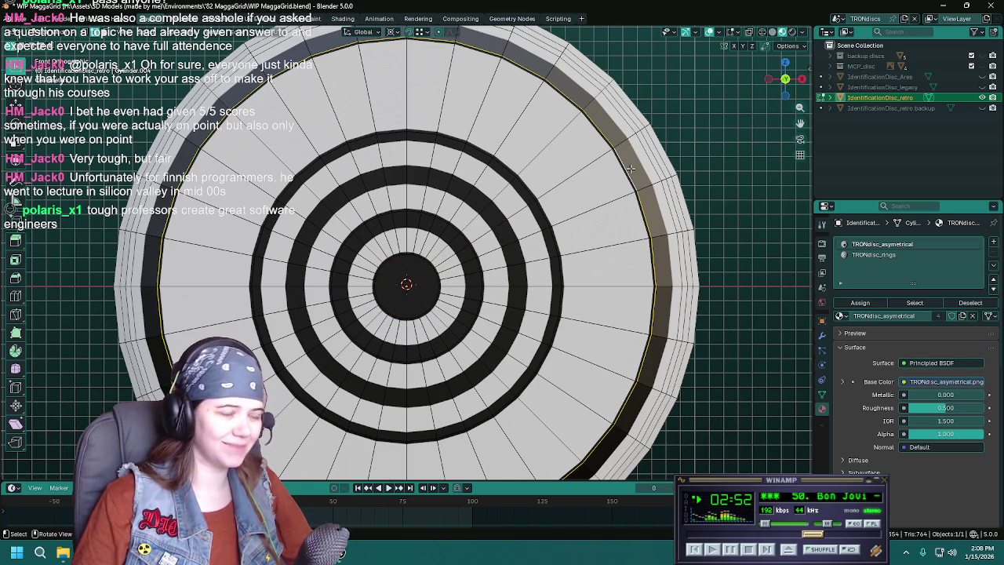
{"action": "scroll", "coordinate": [708, 175], "scroll_direction": "up", "scroll_amount": 2}
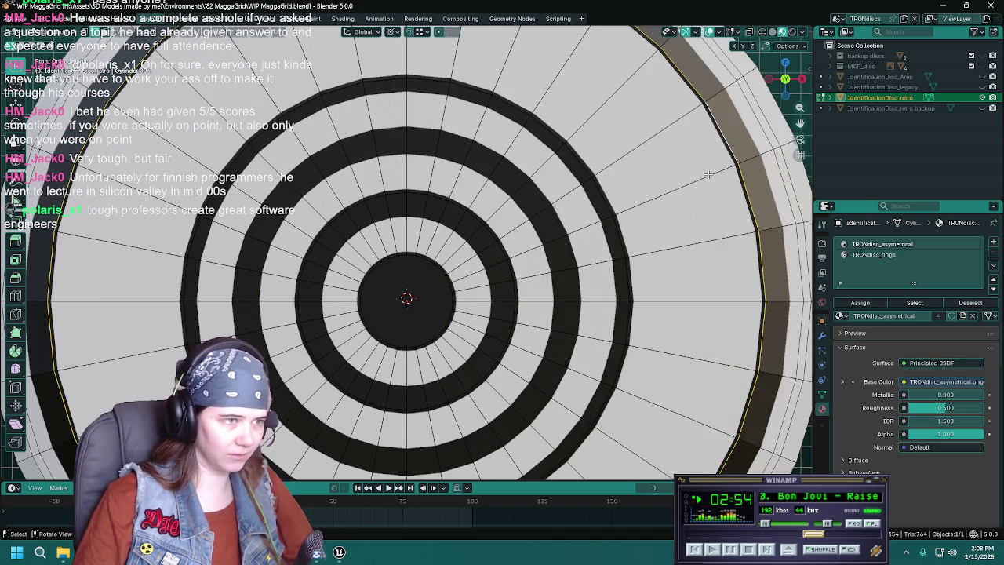
{"action": "key", "text": "ctrl+s"}
Add a loop cut on the disc's outer ring.
{"action": "scroll", "coordinate": [643, 156], "scroll_direction": "down", "scroll_amount": 1}
{"action": "middle_click_drag", "start_coordinate": [667, 189], "coordinate": [675, 173]}
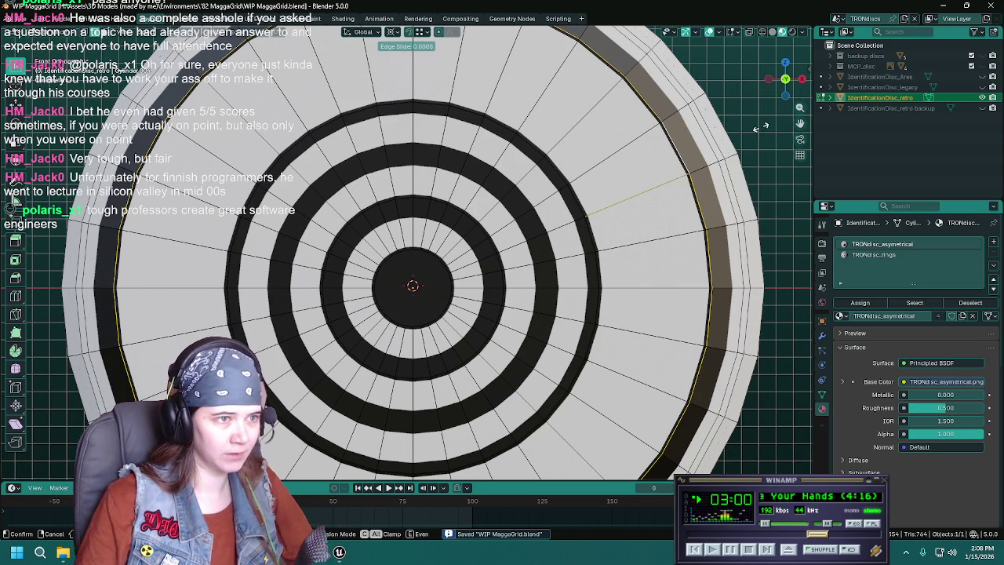
{"action": "scroll", "coordinate": [612, 206], "scroll_direction": "down", "scroll_amount": 1}
{"action": "mouse_move", "coordinate": [613, 206]}
{"action": "middle_mouse_down"}
{"action": "mouse_move", "coordinate": [601, 221]}
{"action": "mouse_move", "coordinate": [615, 208]}
{"action": "middle_mouse_up"}
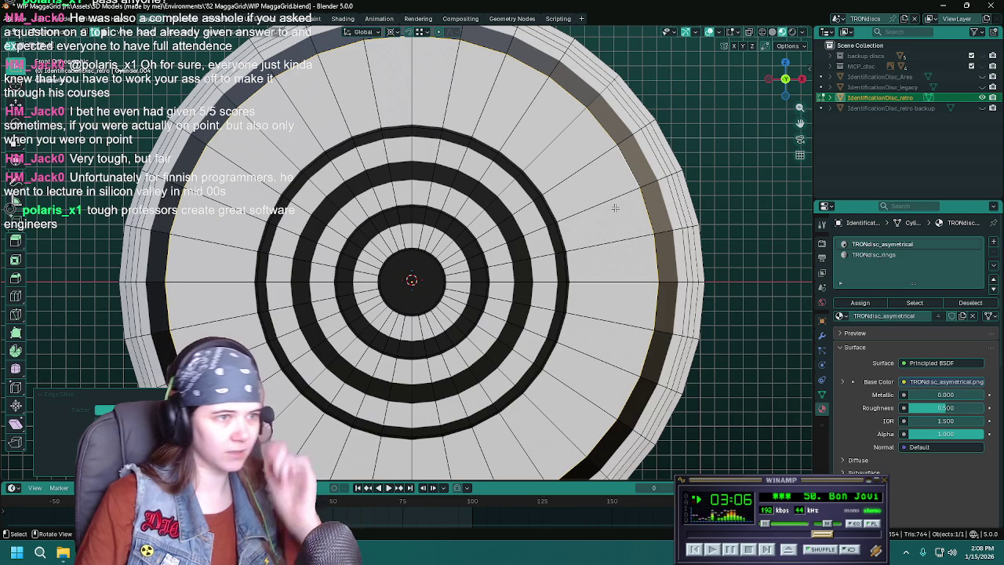
{"action": "key", "text": "ctrl+s"}
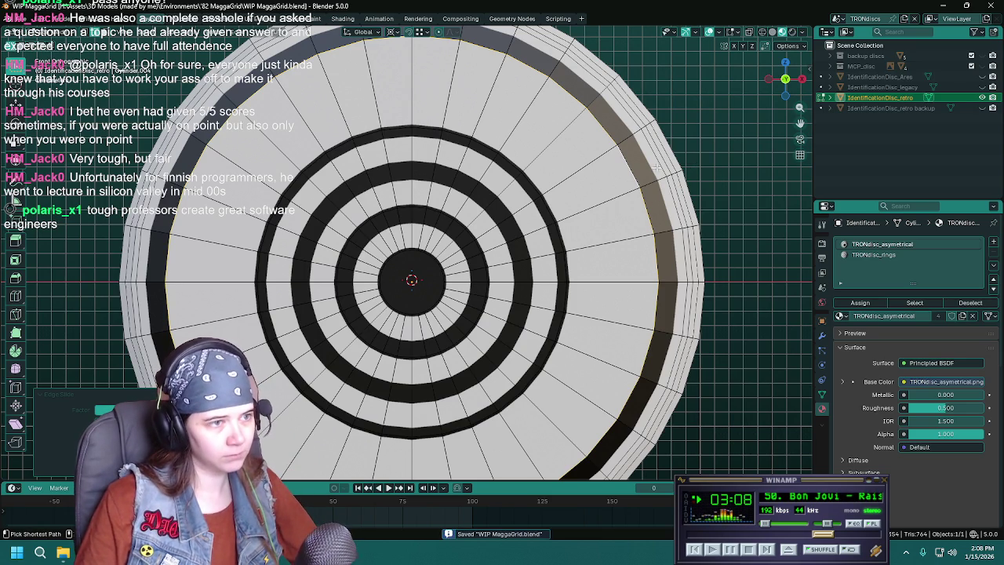
{"action": "key", "text": "ctrl+r"}
{"action": "left_click", "coordinate": [640, 151]}
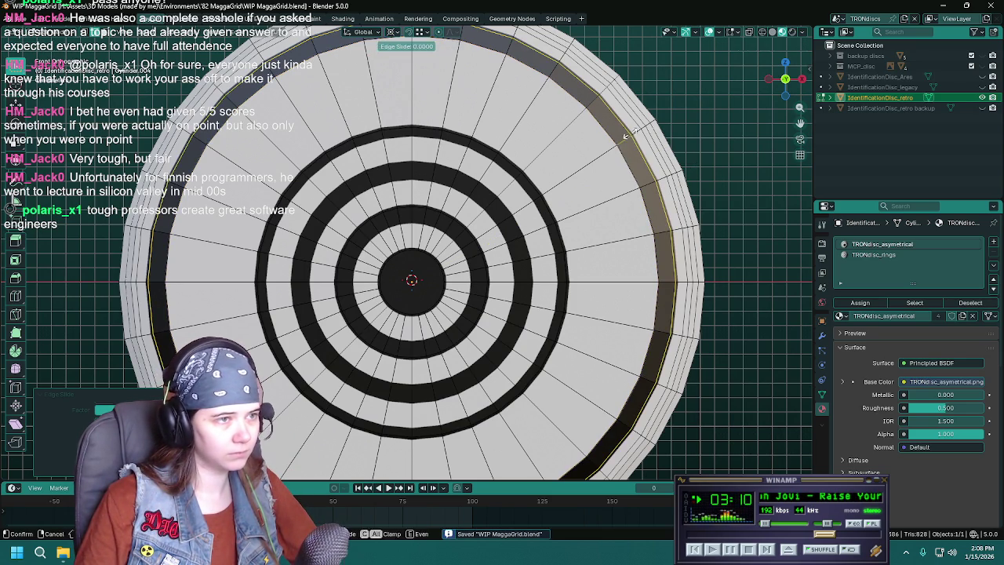
Keep the new loop cut, slide the outer edge loop into place, and save.
{"action": "right_click", "coordinate": [708, 151]}
{"action": "key", "text": "g"}
{"action": "key", "text": "g"}
{"action": "left_click", "coordinate": [702, 176]}
{"action": "key", "text": "ctrl+s"}
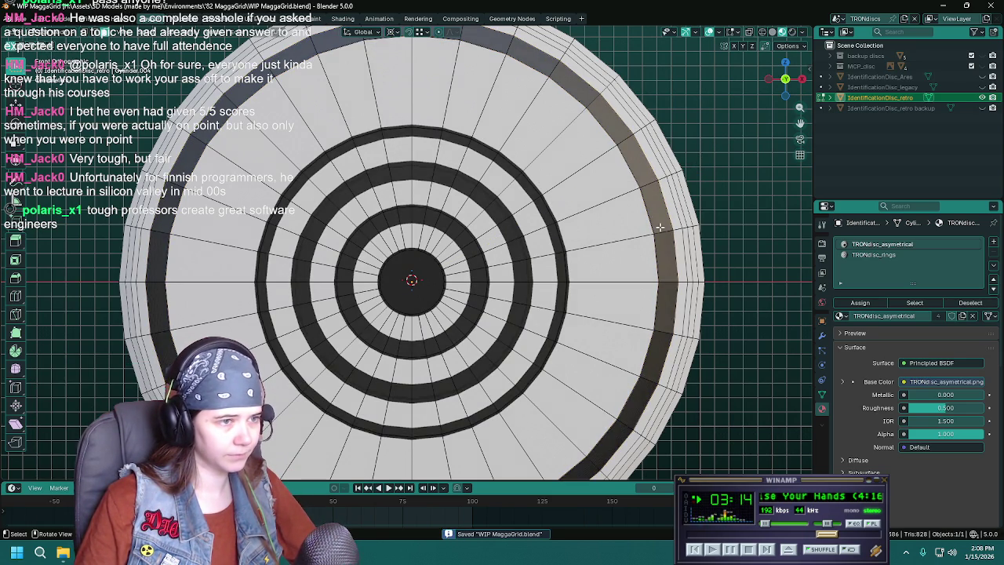
Select the outer ring of faces and assign it a new circuitry blue material slot.
{"action": "left_click", "coordinate": [663, 229], "text": "alt"}
{"action": "scroll", "coordinate": [662, 229], "scroll_direction": "down", "scroll_amount": 1}
{"action": "scroll", "coordinate": [663, 229], "scroll_direction": "down", "scroll_amount": 2}
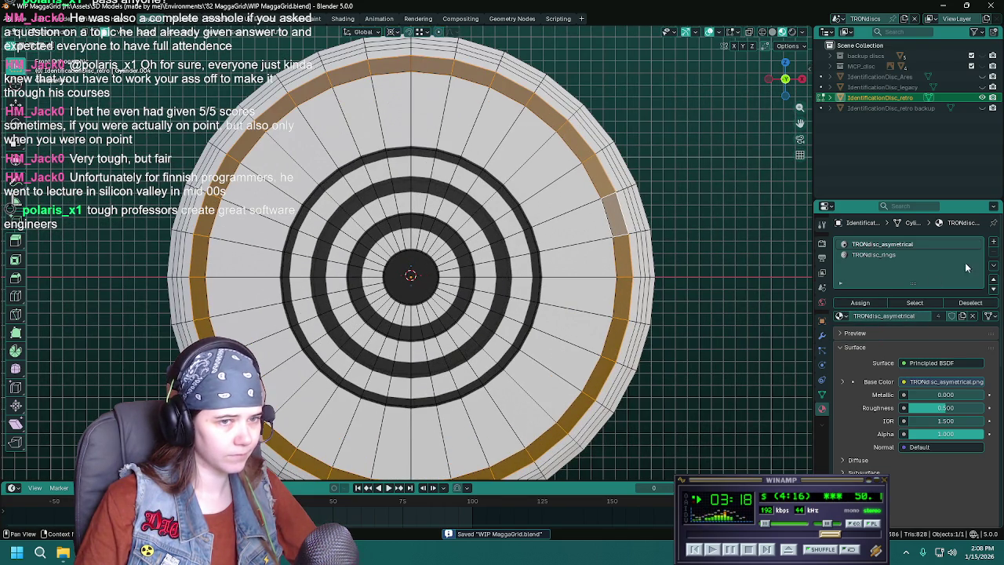
{"action": "left_click", "coordinate": [994, 243]}
{"action": "left_click", "coordinate": [841, 316]}
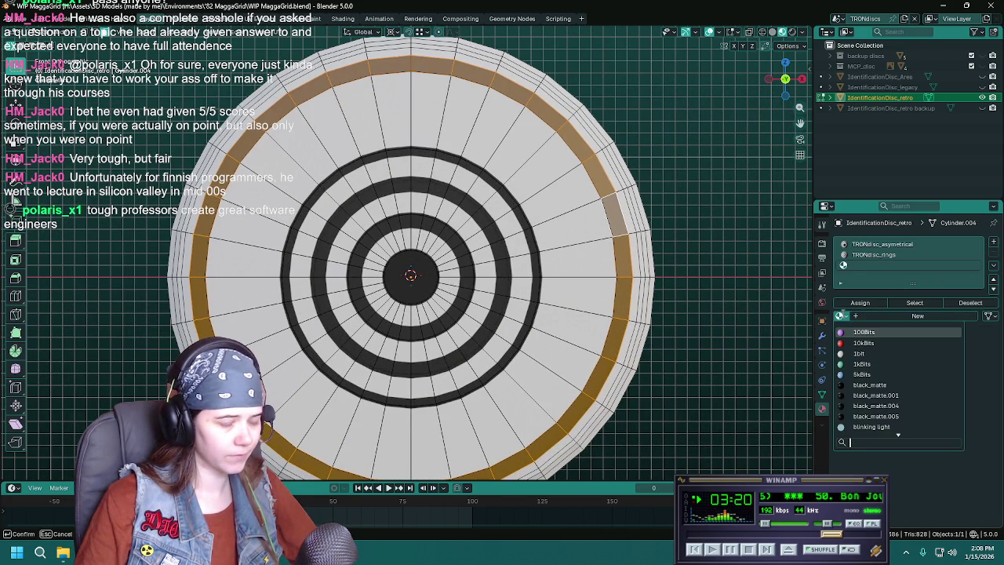
{"action": "type", "text": "circuitr"}
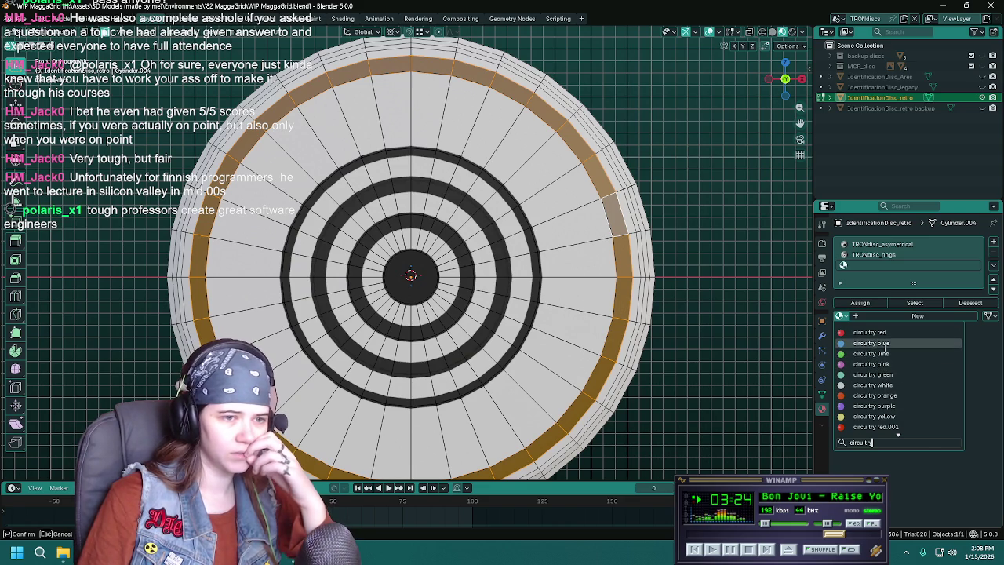
{"action": "left_click", "coordinate": [874, 342]}
{"action": "left_click", "coordinate": [867, 303]}
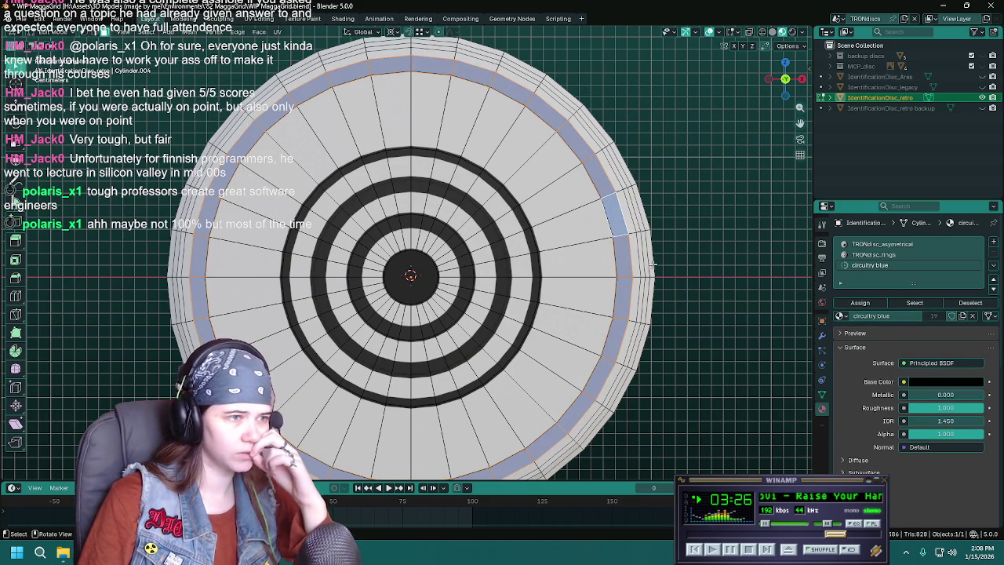
Preview the blue rim band in Object Mode, return to Edit Mode, and save.
{"action": "key", "text": "Tab"}
{"action": "scroll", "coordinate": [473, 219], "scroll_direction": "down", "scroll_amount": 2}
{"action": "scroll", "coordinate": [474, 219], "scroll_direction": "down", "scroll_amount": 3}
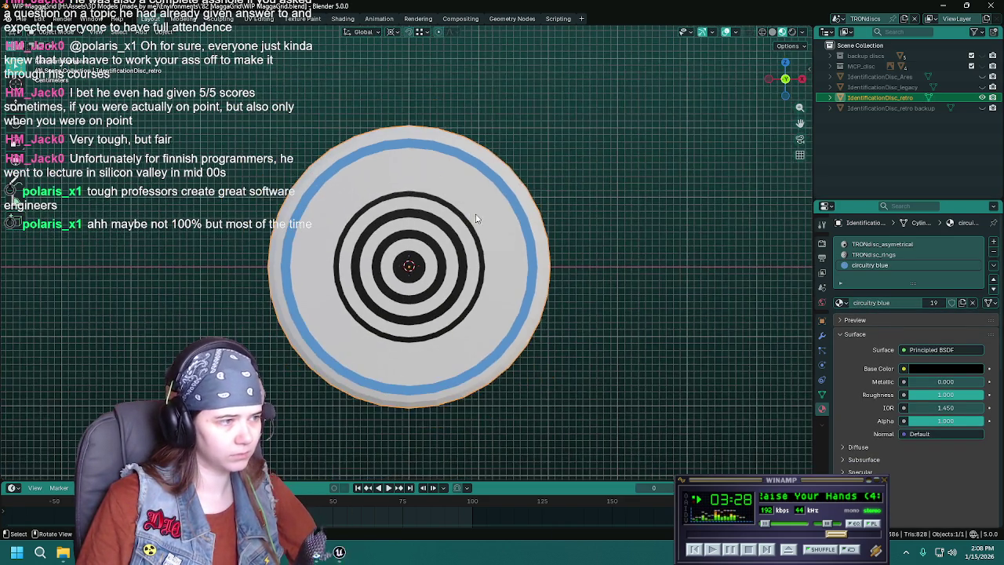
{"action": "key", "text": "Tab"}
{"action": "scroll", "coordinate": [471, 216], "scroll_direction": "up", "scroll_amount": 6}
{"action": "key", "text": "ctrl+s"}
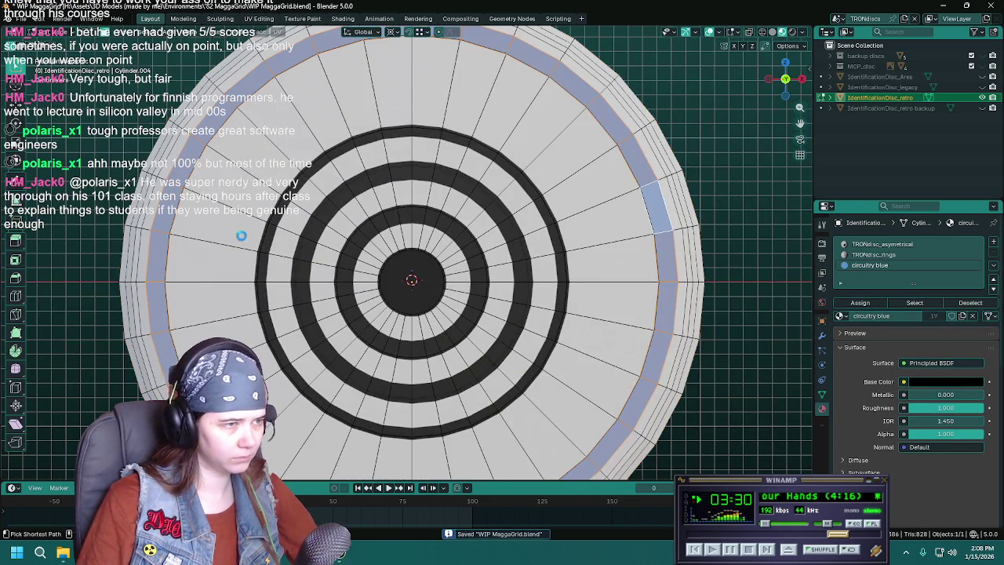
Assign circuitry blue to the disc's centre face and preview the result.
{"action": "scroll", "coordinate": [242, 235], "scroll_direction": "down", "scroll_amount": 3}
{"action": "mouse_move", "coordinate": [242, 235]}
{"action": "middle_mouse_down"}
{"action": "mouse_move", "coordinate": [481, 236]}
{"action": "mouse_move", "coordinate": [388, 266]}
{"action": "middle_mouse_up"}
{"action": "left_click", "coordinate": [576, 223], "text": "ctrl"}
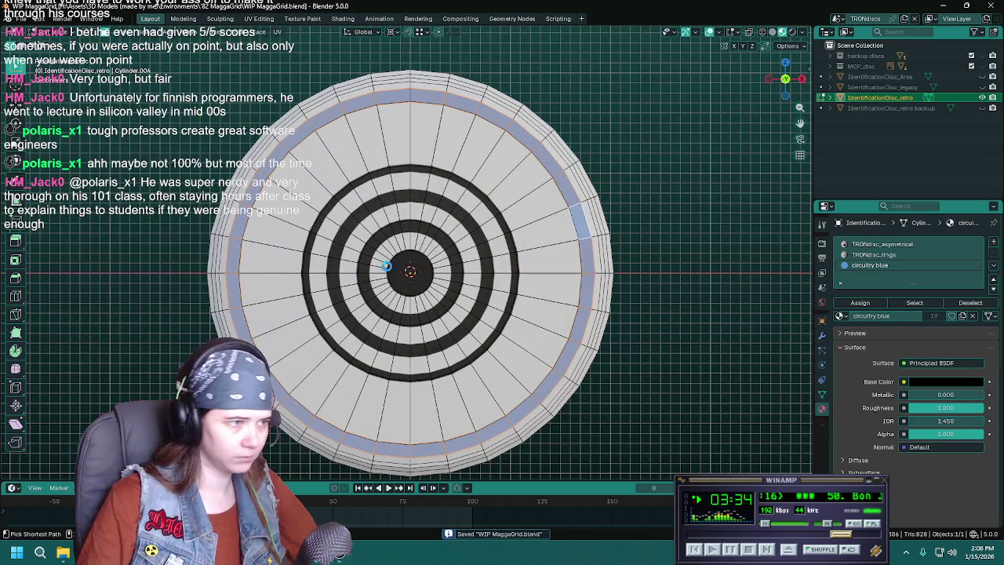
{"action": "scroll", "coordinate": [387, 266], "scroll_direction": "up", "scroll_amount": 4}
{"action": "left_click", "coordinate": [426, 278]}
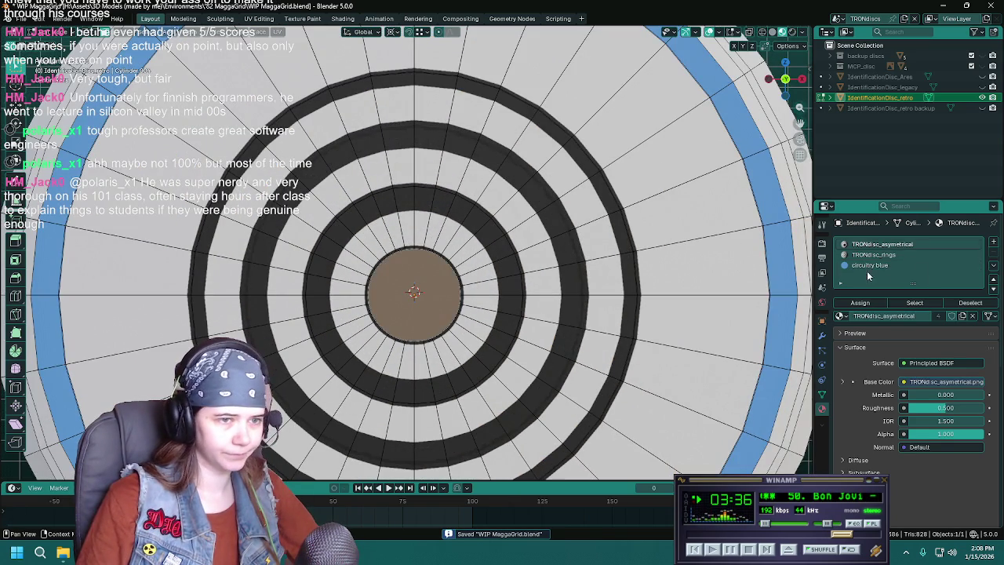
{"action": "left_click", "coordinate": [865, 303]}
{"action": "key", "text": "Tab"}
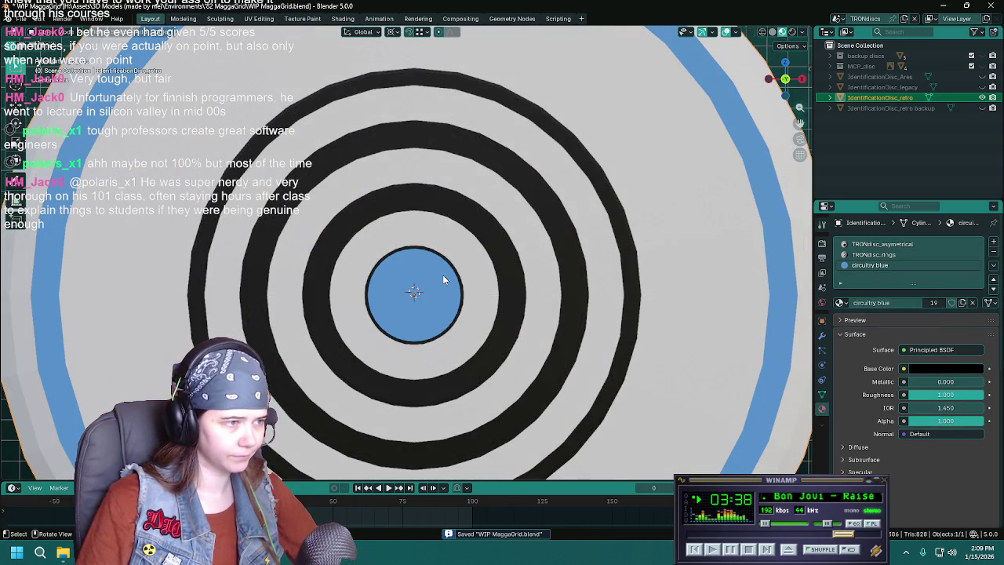
{"action": "key", "text": "Tab"}
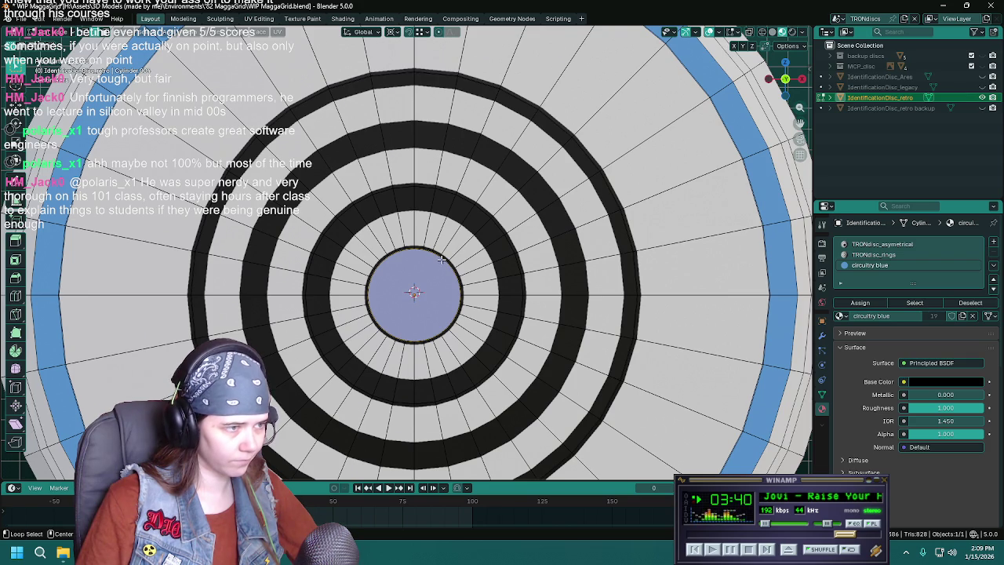
Select the whole mesh and run Delete Loose and Merge by Distance.
{"action": "middle_click_drag", "start_coordinate": [442, 260], "coordinate": [448, 269]}
{"action": "key", "text": "a"}
{"action": "key", "text": "F3"}
{"action": "type", "text": "loos"}
{"action": "key", "text": "Return"}
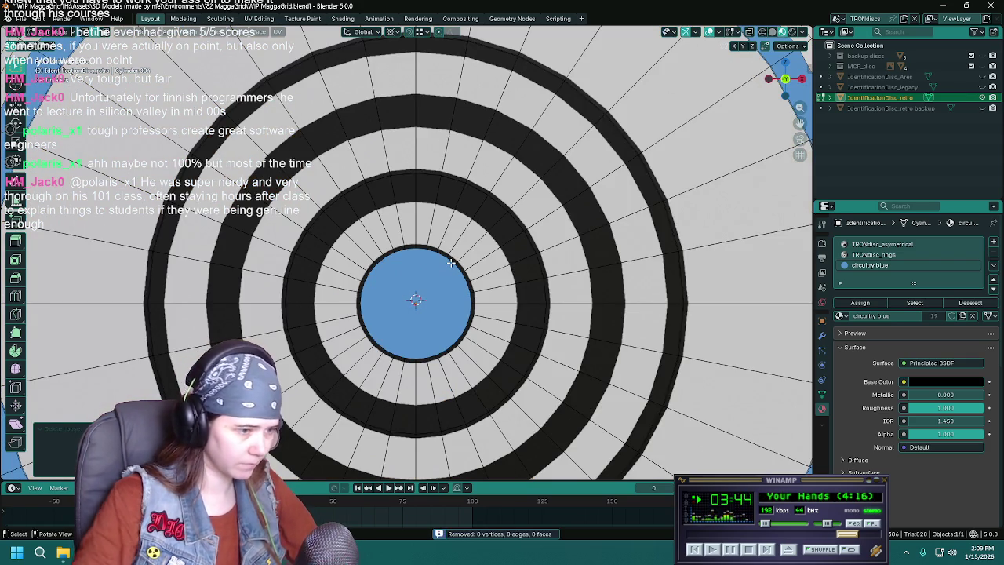
{"action": "key", "text": "F3"}
{"action": "type", "text": "merge"}
{"action": "left_click", "coordinate": [534, 296]}
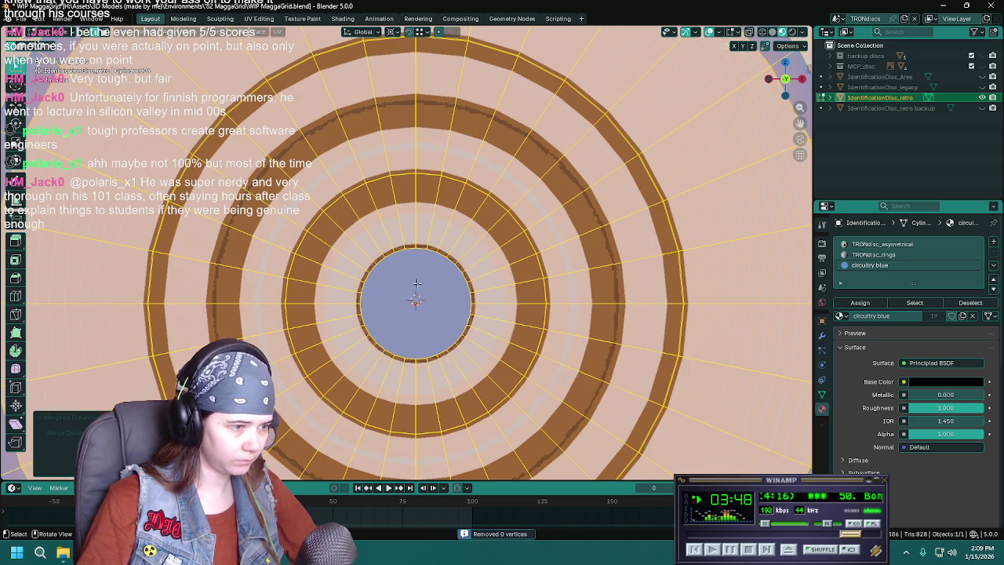
{"action": "scroll", "coordinate": [332, 280], "scroll_direction": "down", "scroll_amount": 5}
{"action": "scroll", "coordinate": [331, 280], "scroll_direction": "up", "scroll_amount": 2}
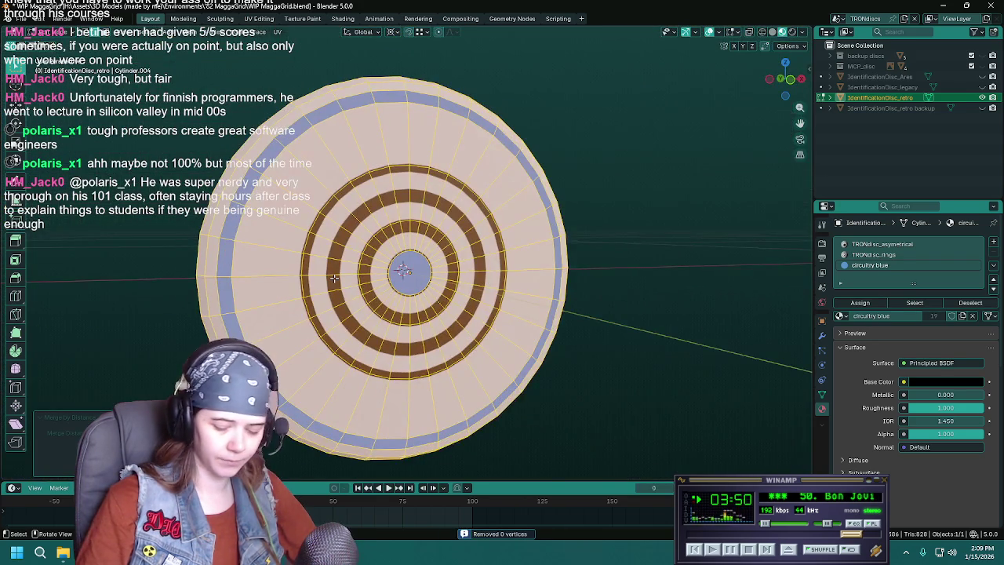
{"action": "scroll", "coordinate": [334, 278], "scroll_direction": "up", "scroll_amount": 5}
Deselect everything and slide the edge loop around the centre circle to a new position.
{"action": "key", "text": "alt+a"}
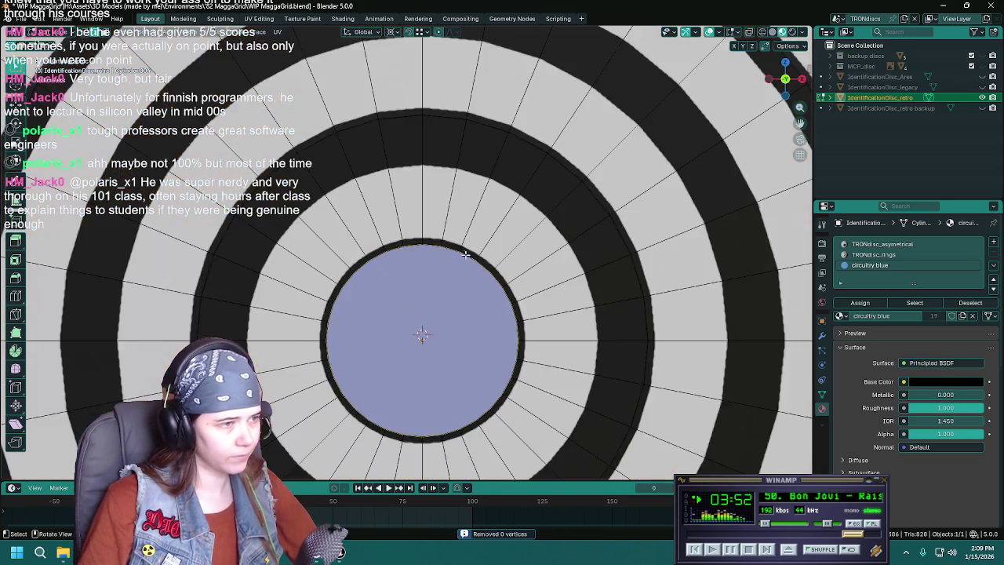
{"action": "scroll", "coordinate": [465, 254], "scroll_direction": "down", "scroll_amount": 3}
{"action": "scroll", "coordinate": [452, 250], "scroll_direction": "up", "scroll_amount": 1}
{"action": "key", "text": "ctrl+r"}
{"action": "left_click", "coordinate": [489, 257]}
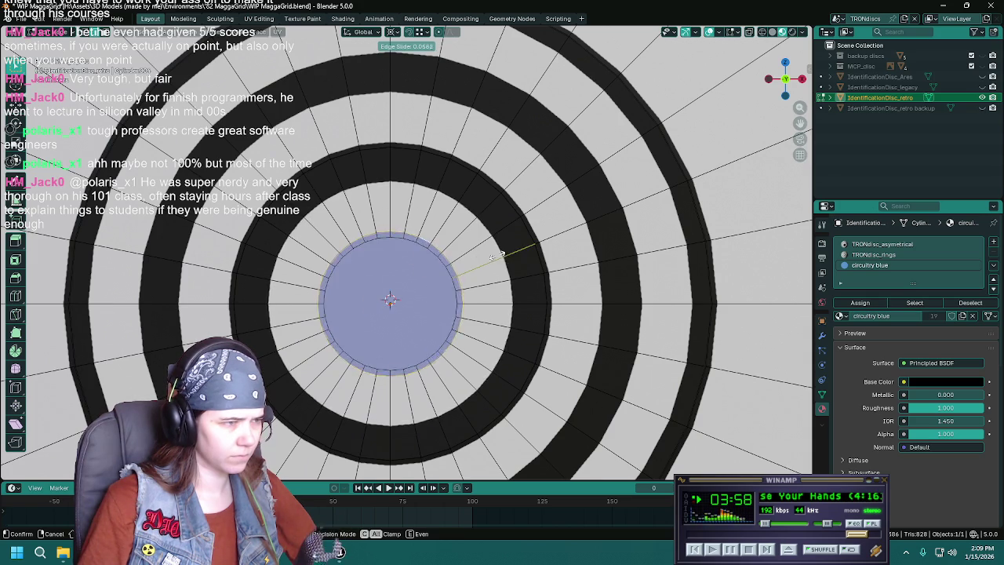
{"action": "left_click", "coordinate": [463, 265]}
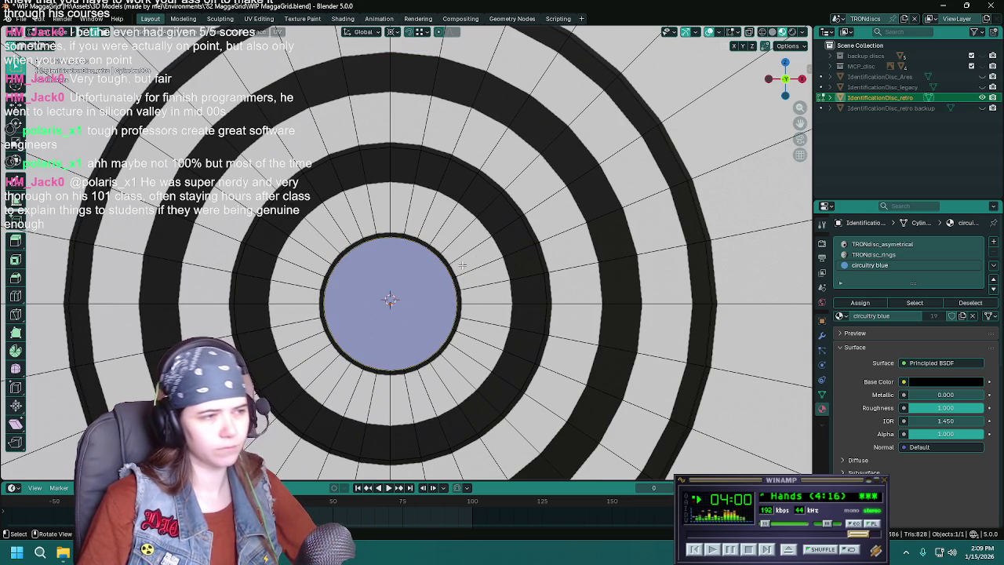
{"action": "scroll", "coordinate": [408, 259], "scroll_direction": "up", "scroll_amount": 2}
{"action": "scroll", "coordinate": [393, 220], "scroll_direction": "up", "scroll_amount": 3}
{"action": "scroll", "coordinate": [376, 157], "scroll_direction": "up", "scroll_amount": 2}
{"action": "scroll", "coordinate": [376, 157], "scroll_direction": "down", "scroll_amount": 1}
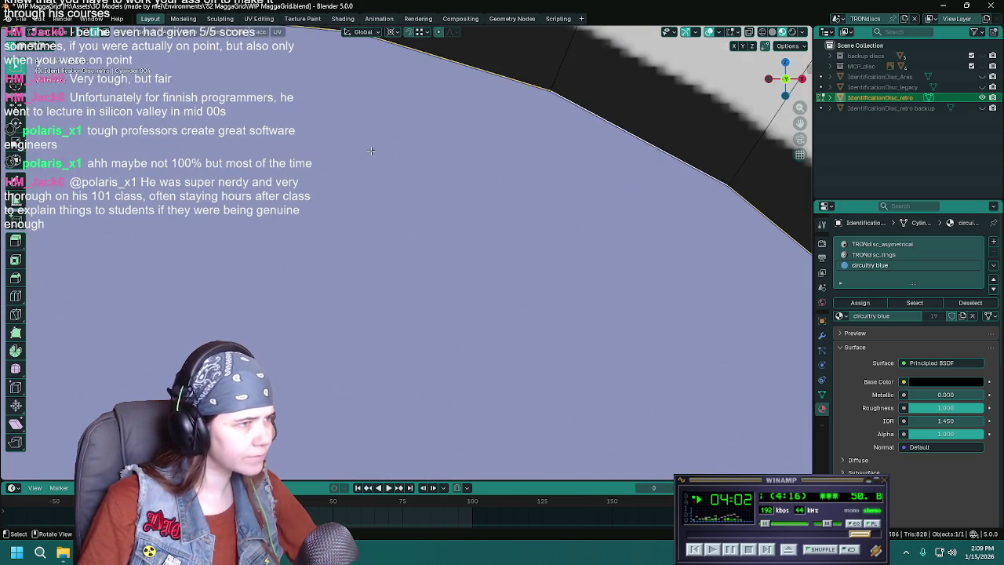
{"action": "scroll", "coordinate": [369, 314], "scroll_direction": "down", "scroll_amount": 3}
{"action": "scroll", "coordinate": [376, 336], "scroll_direction": "down", "scroll_amount": 2}
{"action": "key", "text": "x"}
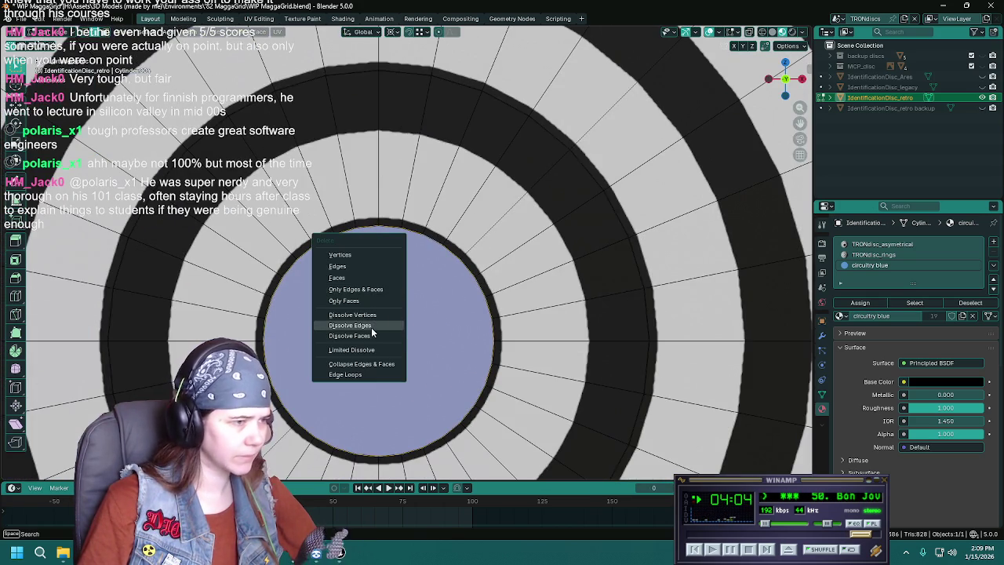
{"action": "left_click", "coordinate": [368, 325]}
{"action": "middle_click_drag", "start_coordinate": [482, 305], "coordinate": [531, 255], "text": "shift"}
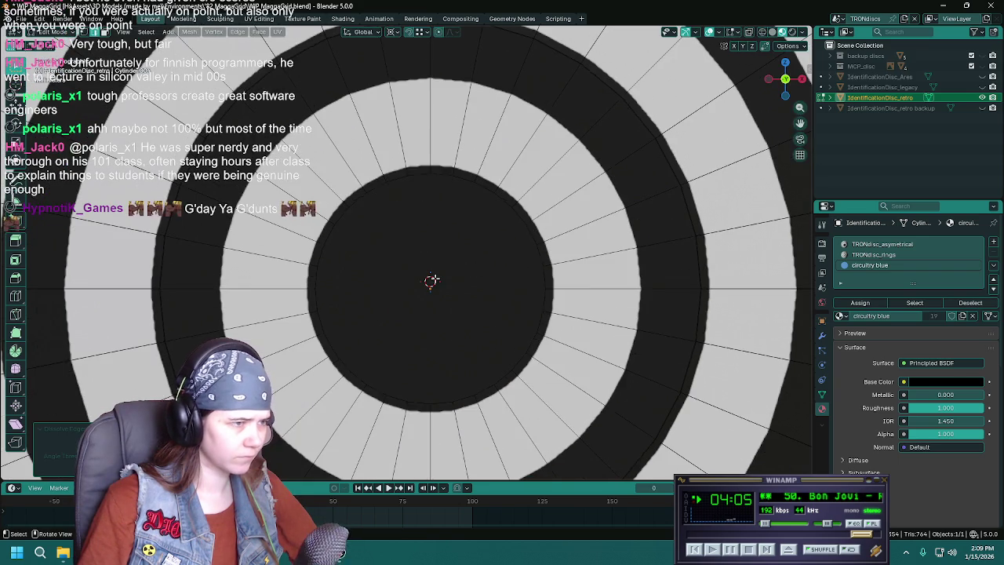
{"action": "scroll", "coordinate": [433, 280], "scroll_direction": "down", "scroll_amount": 2}
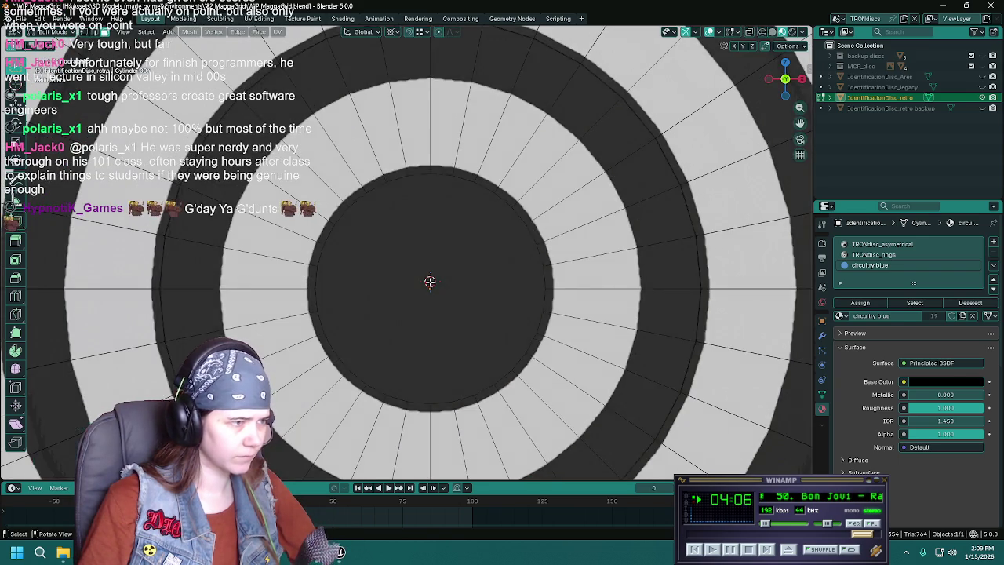
{"action": "scroll", "coordinate": [432, 281], "scroll_direction": "down", "scroll_amount": 2}
{"action": "scroll", "coordinate": [432, 281], "scroll_direction": "down", "scroll_amount": 2}
{"action": "middle_click_drag", "start_coordinate": [433, 281], "coordinate": [640, 281]}
{"action": "left_click", "coordinate": [406, 266]}
{"action": "scroll", "coordinate": [408, 266], "scroll_direction": "up", "scroll_amount": 2}
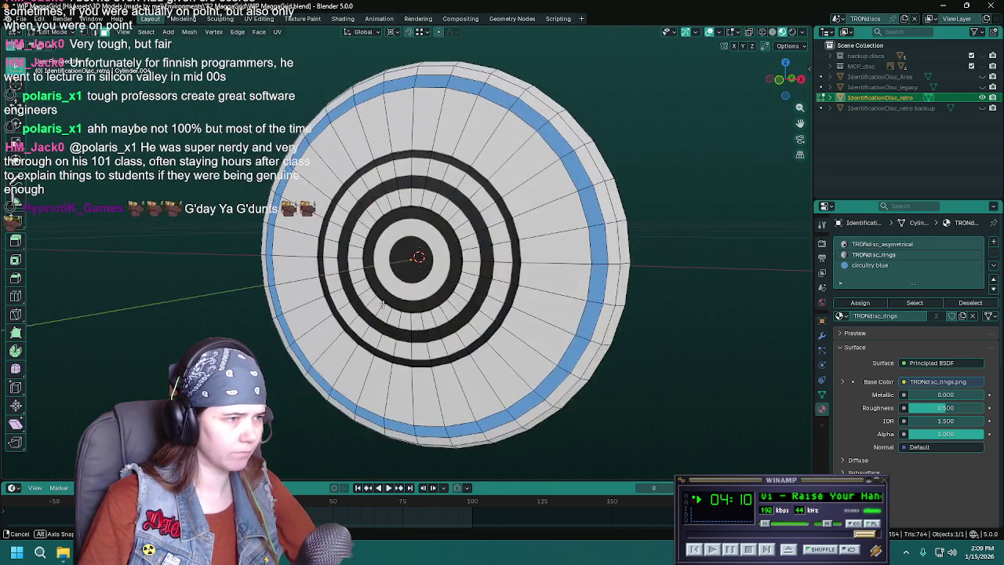
{"action": "scroll", "coordinate": [412, 265], "scroll_direction": "up", "scroll_amount": 2}
{"action": "key", "text": "Tab"}
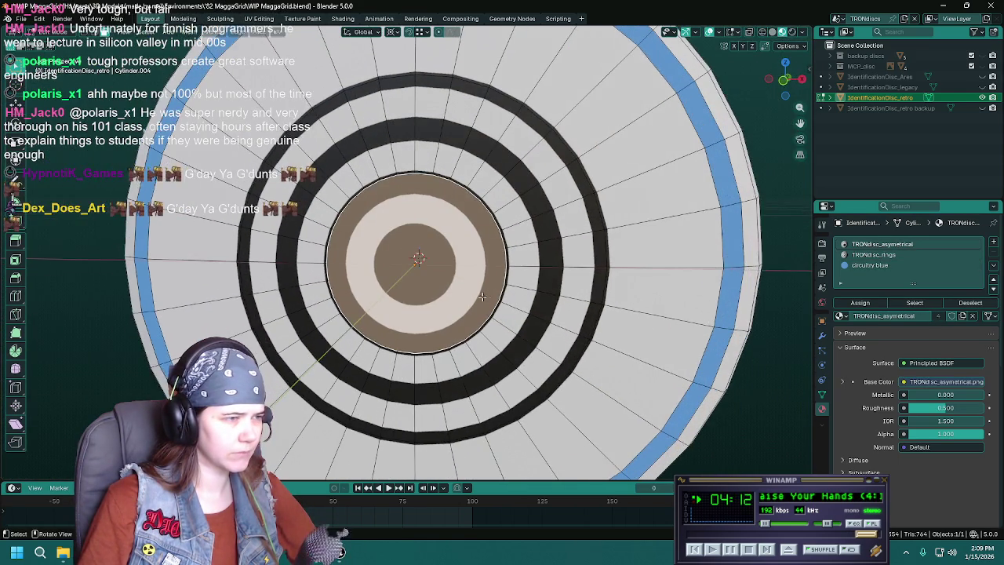
{"action": "left_click", "coordinate": [434, 295]}
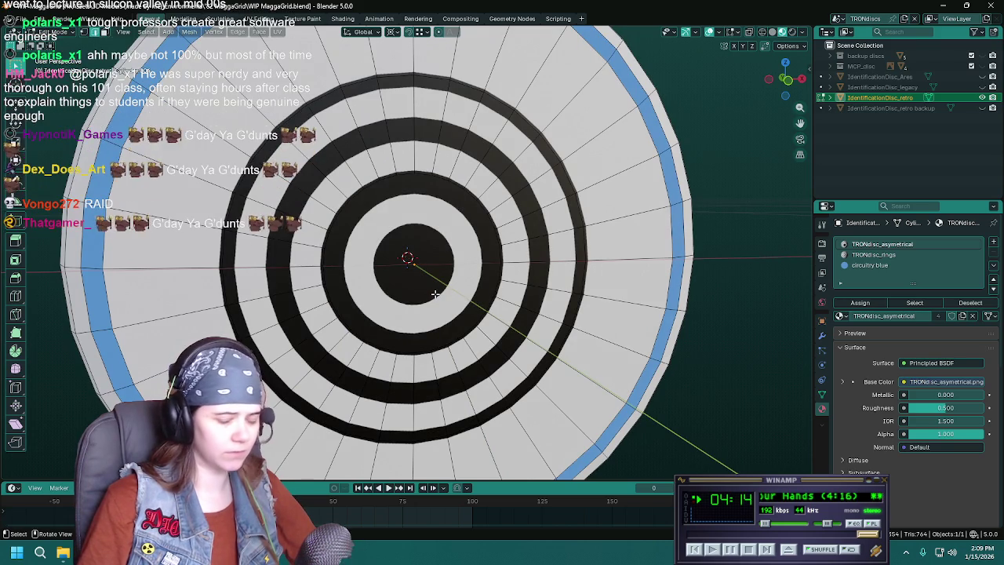
{"action": "key", "text": "KP_1"}
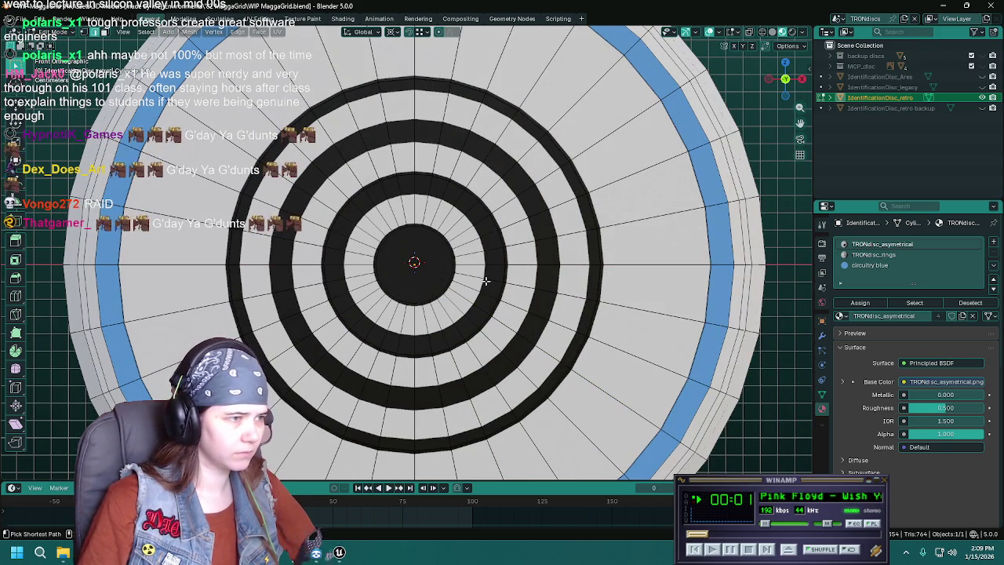
{"action": "left_click", "coordinate": [427, 270], "text": "shift"}
{"action": "key", "text": "ctrl+s"}
{"action": "scroll", "coordinate": [416, 269], "scroll_direction": "up", "scroll_amount": 2}
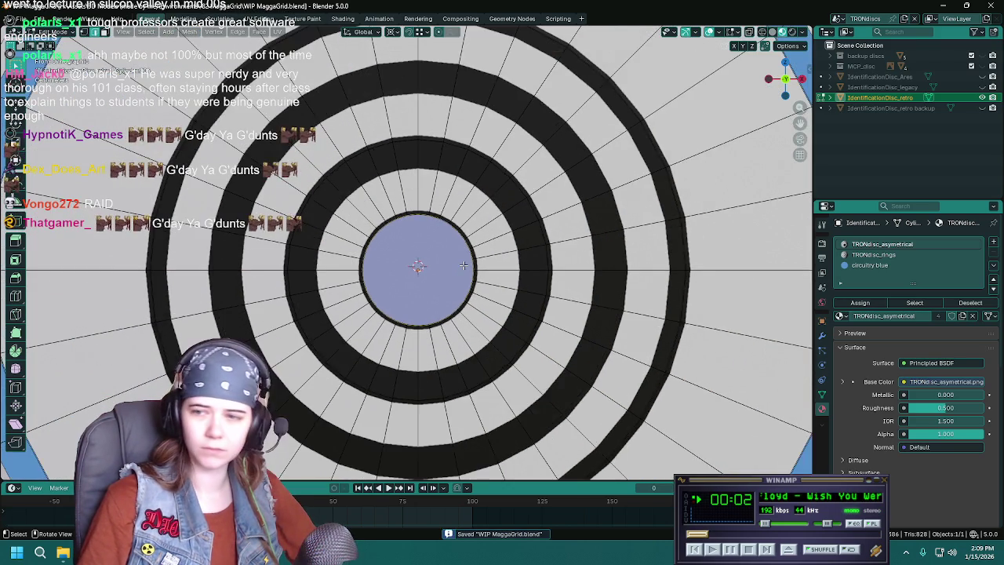
{"action": "left_click_drag", "start_coordinate": [799, 123], "coordinate": [788, 136]}
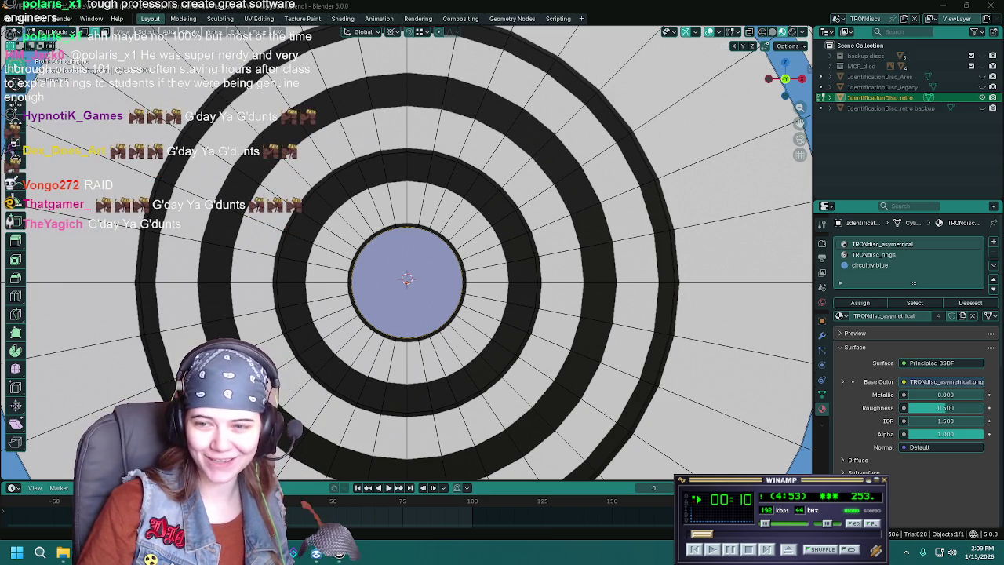
{"action": "left_click", "coordinate": [767, 551]}
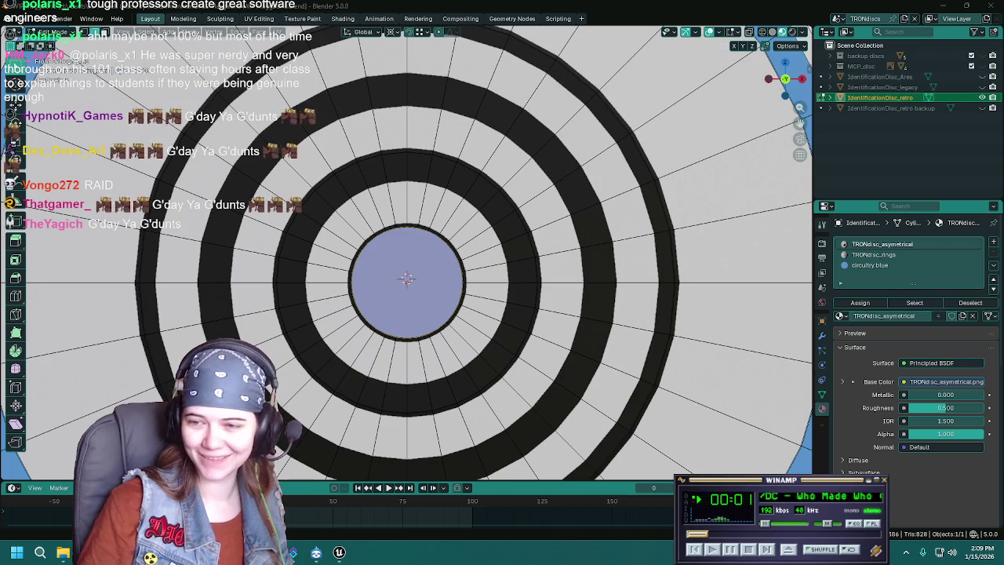
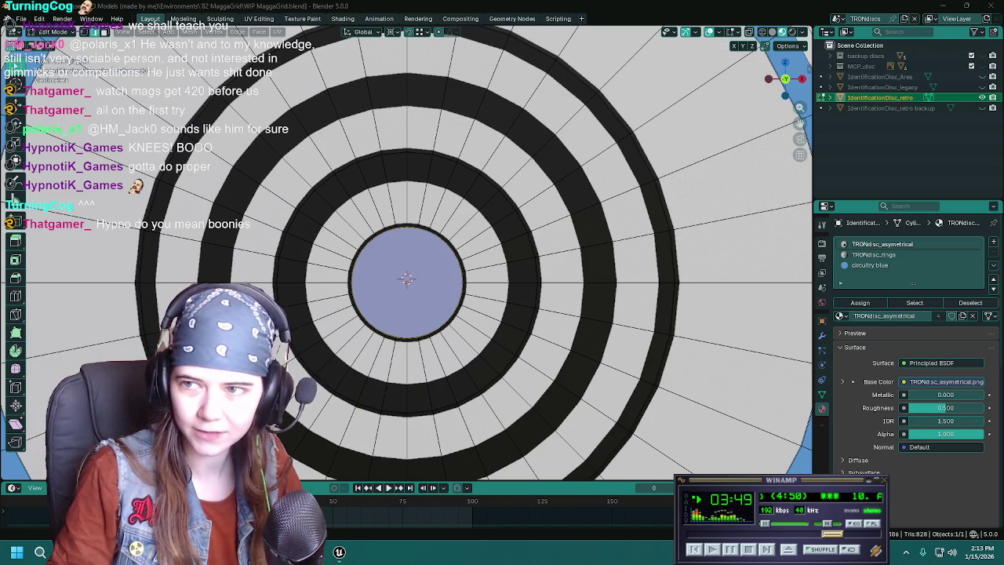
Switch from the Blender disc model to the browser showing the Gamedle home page.
{"action": "key", "text": "alt+Tab"}
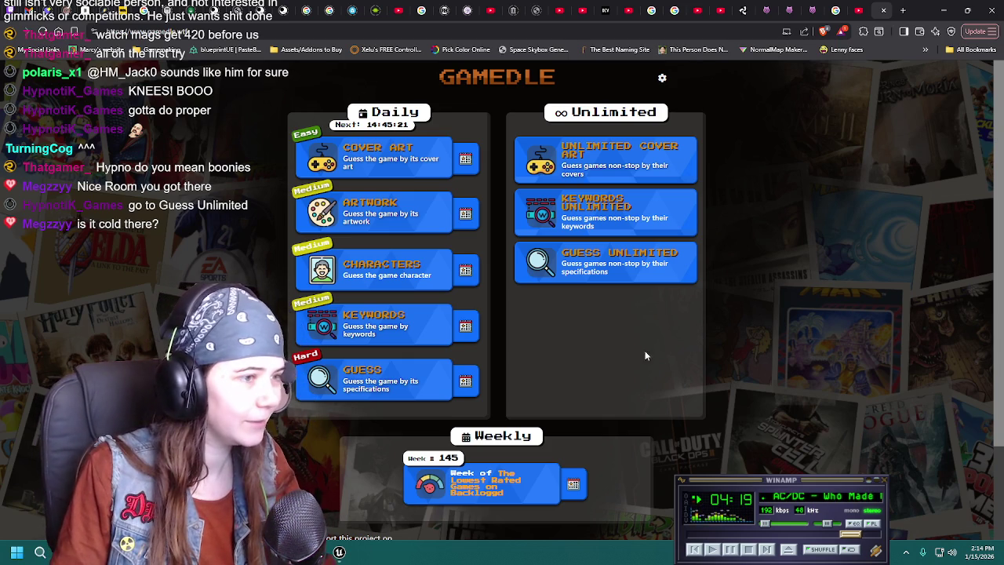
Start a Guess Unlimited game, choosing a difficulty in the Select level dialog.
{"action": "left_click", "coordinate": [611, 267]}
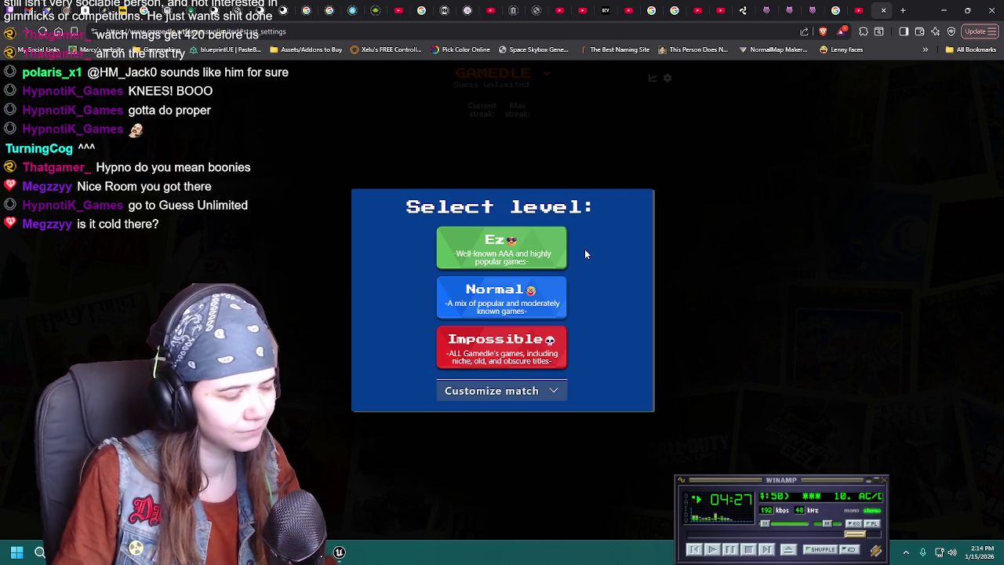
{"action": "left_click", "coordinate": [541, 249]}
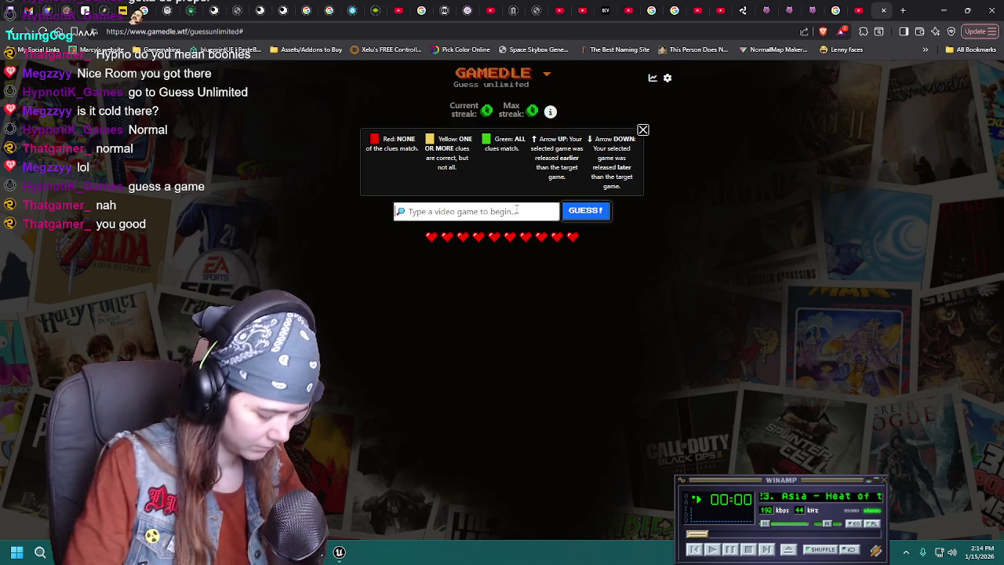
Clear the misspelled 'kingdm hearts' entry, then guess Kingdom Hearts.
{"action": "type", "text": "kingdm hearts"}
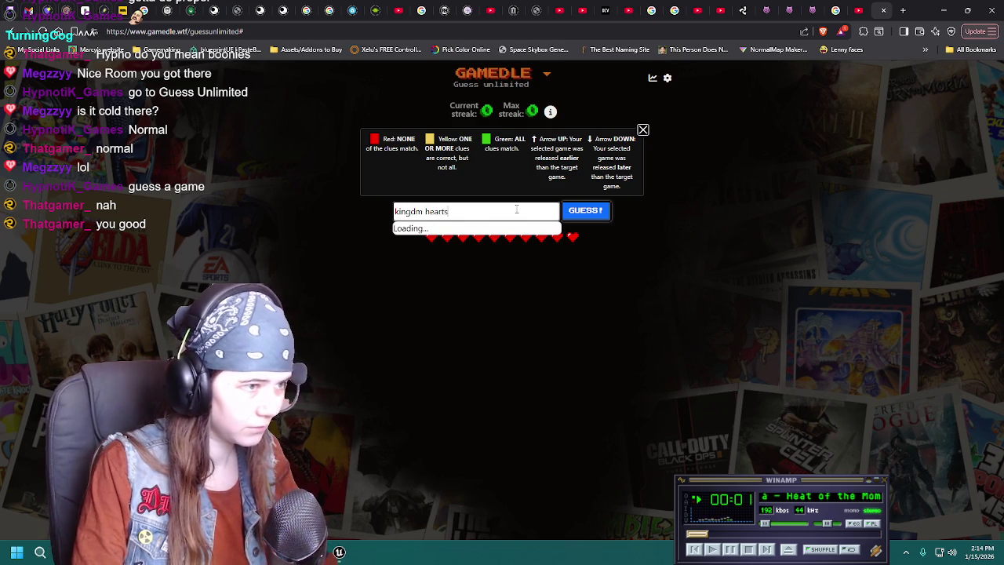
{"action": "key", "text": "Return"}
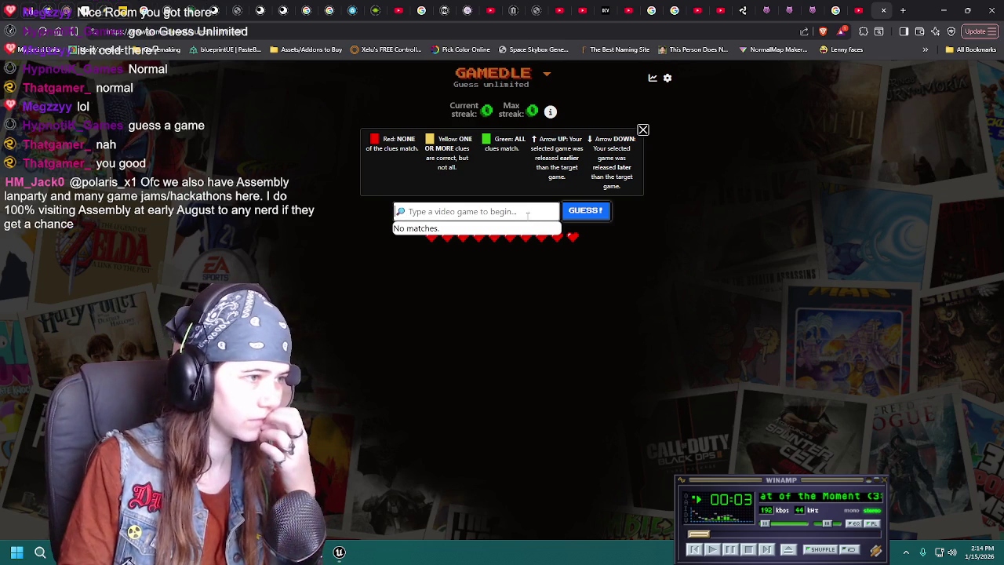
{"action": "type", "text": "kingdom hearts"}
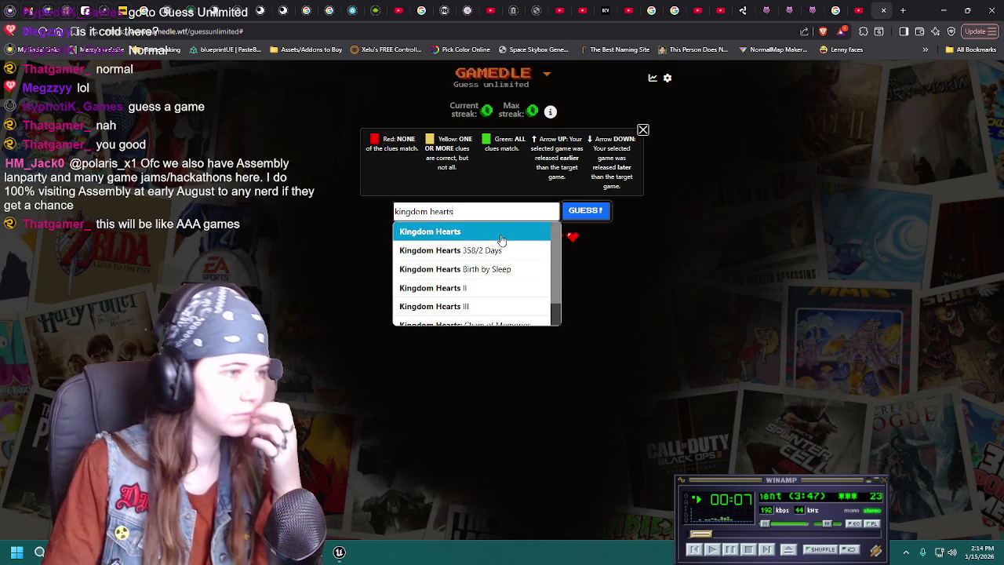
{"action": "left_click", "coordinate": [497, 232]}
{"action": "left_click", "coordinate": [586, 214]}
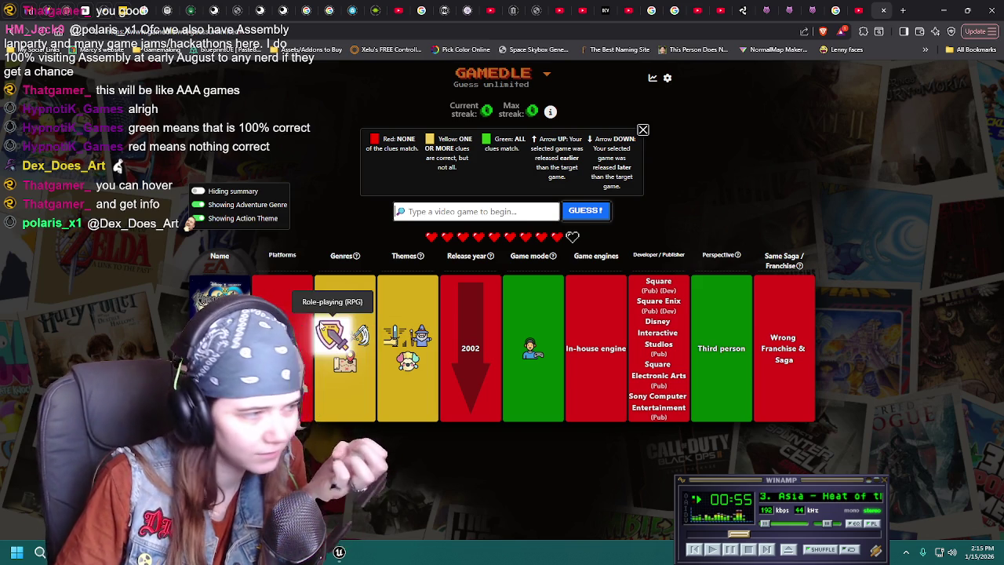
{"action": "mouse_move", "coordinate": [408, 255]}
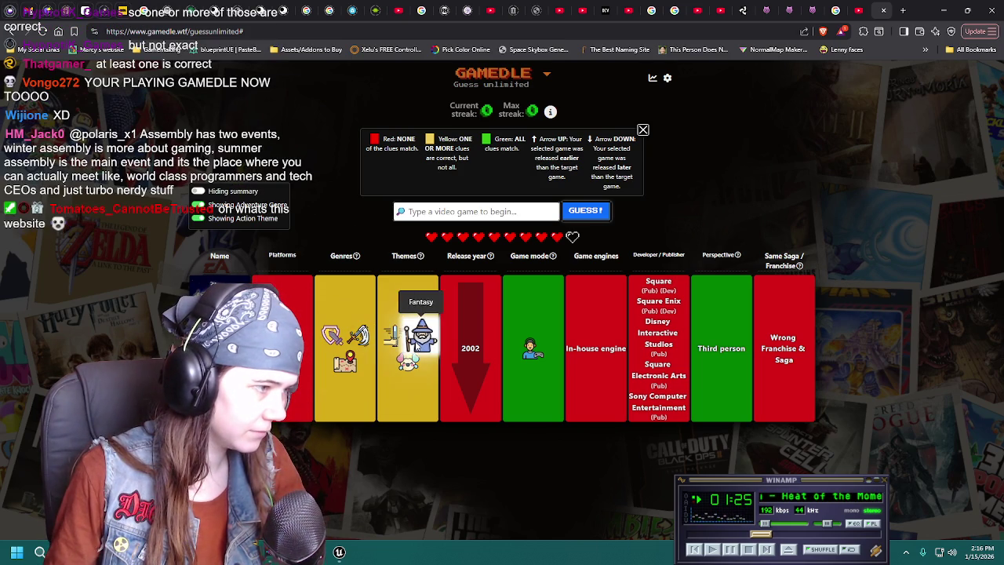
Guess Elden Ring by typing 'ele' and selecting it from the suggestions.
{"action": "left_click", "coordinate": [472, 212]}
{"action": "type", "text": "ele"}
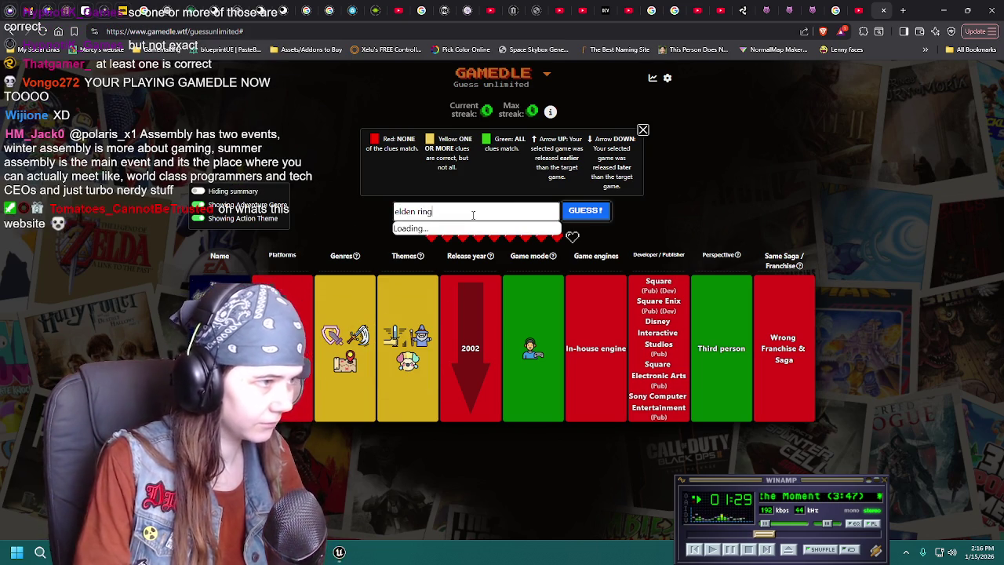
{"action": "key", "text": "Down"}
{"action": "key", "text": "Return"}
{"action": "key", "text": "Return"}
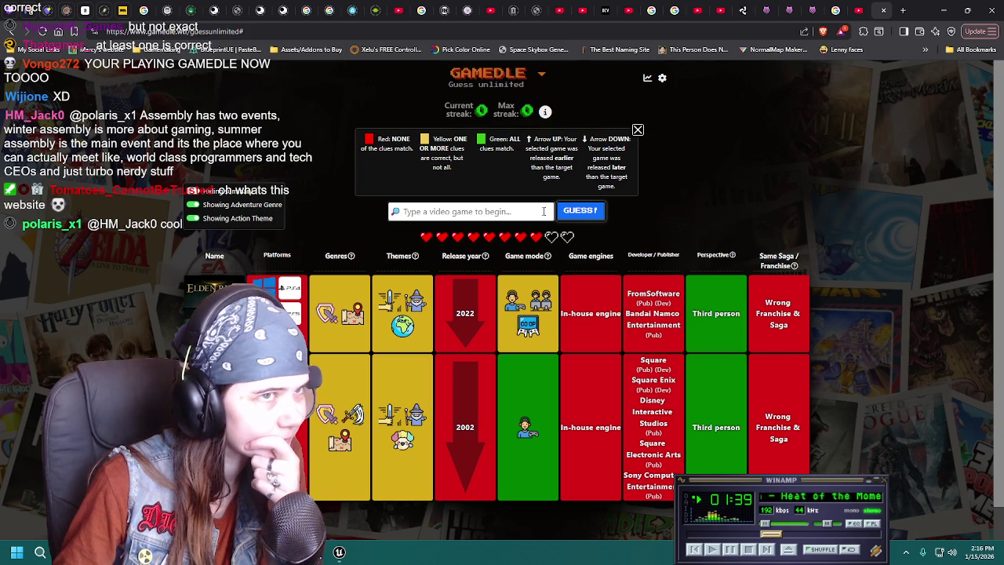
Guess Final Fantasy VII, picking it from the Final Fantasy suggestions.
{"action": "type", "text": "final fantasy 7"}
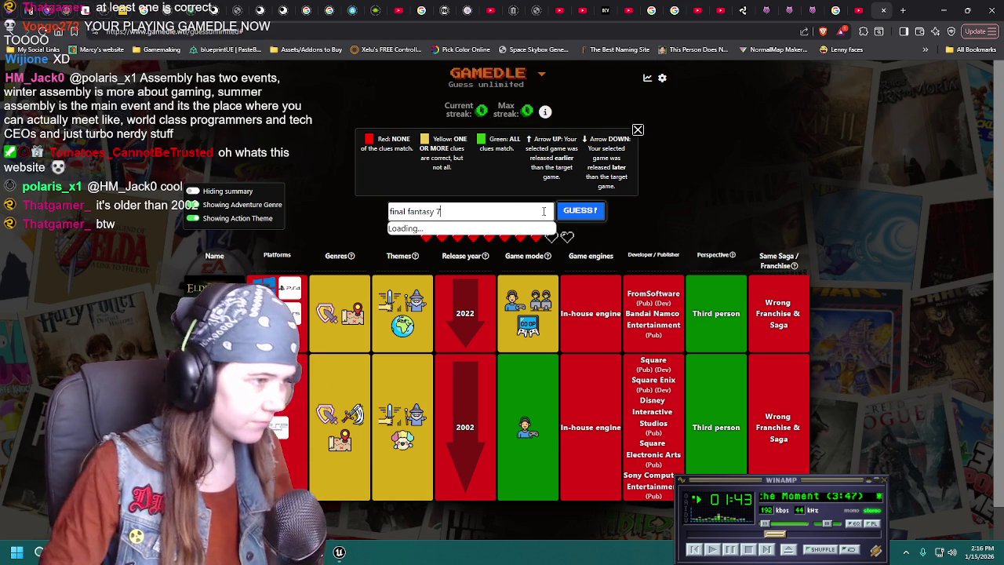
{"action": "left_click", "coordinate": [502, 228]}
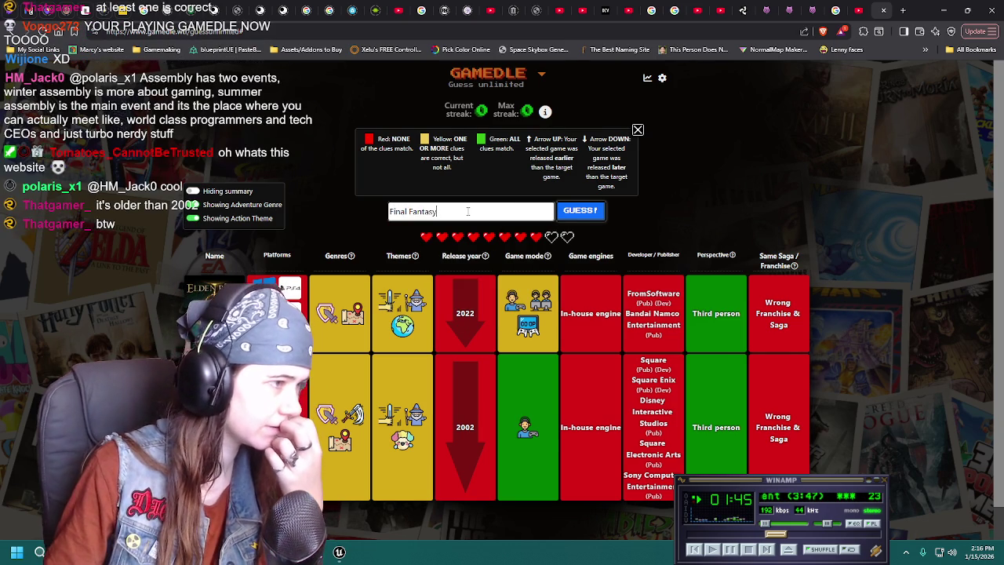
{"action": "type", "text": " 7"}
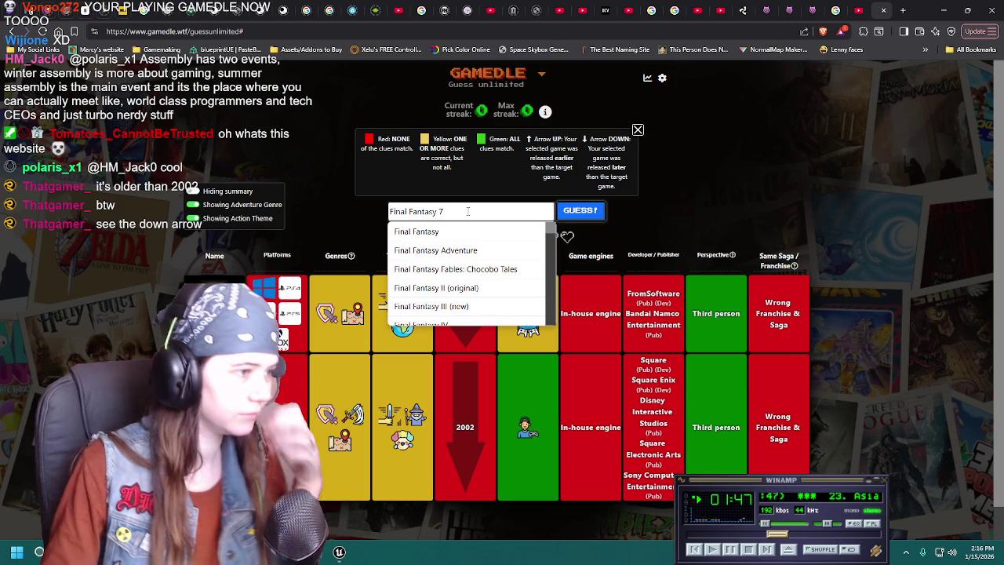
{"action": "scroll", "coordinate": [477, 269], "scroll_direction": "down", "scroll_amount": 1}
{"action": "scroll", "coordinate": [479, 273], "scroll_direction": "down", "scroll_amount": 2}
{"action": "left_click", "coordinate": [479, 272]}
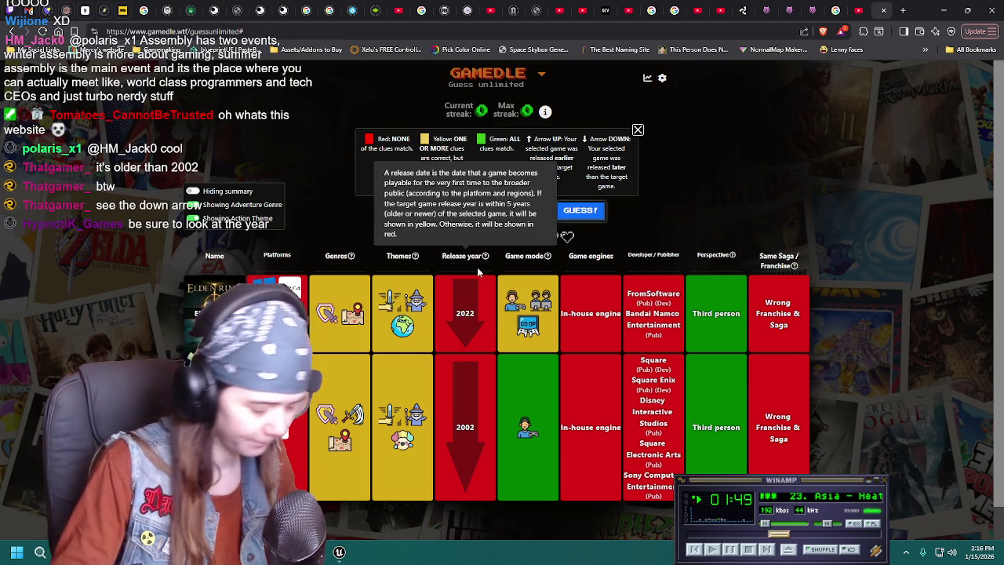
{"action": "left_click", "coordinate": [470, 211]}
{"action": "type", "text": "Final Fantasy VII"}
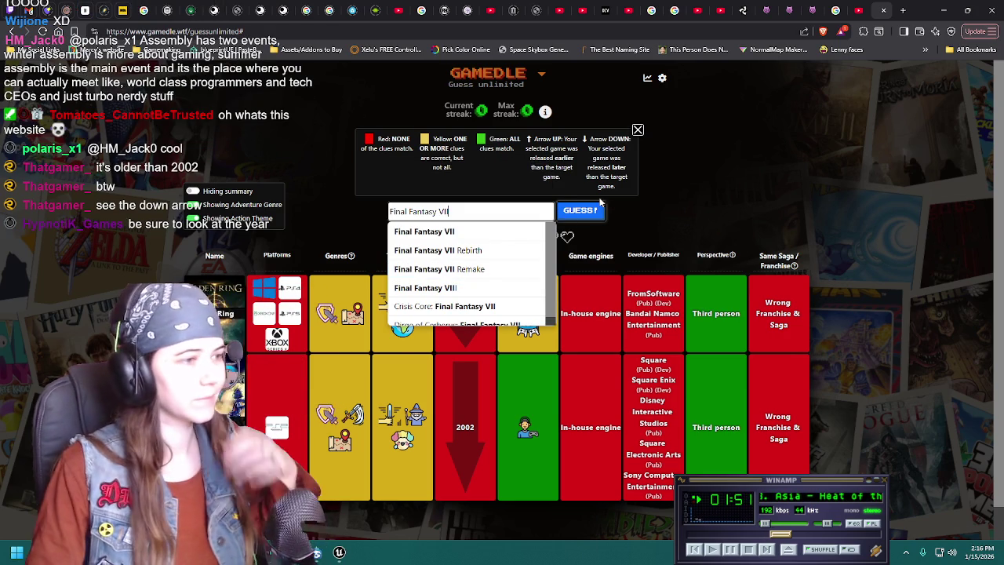
{"action": "left_click", "coordinate": [463, 228]}
{"action": "left_click", "coordinate": [596, 214]}
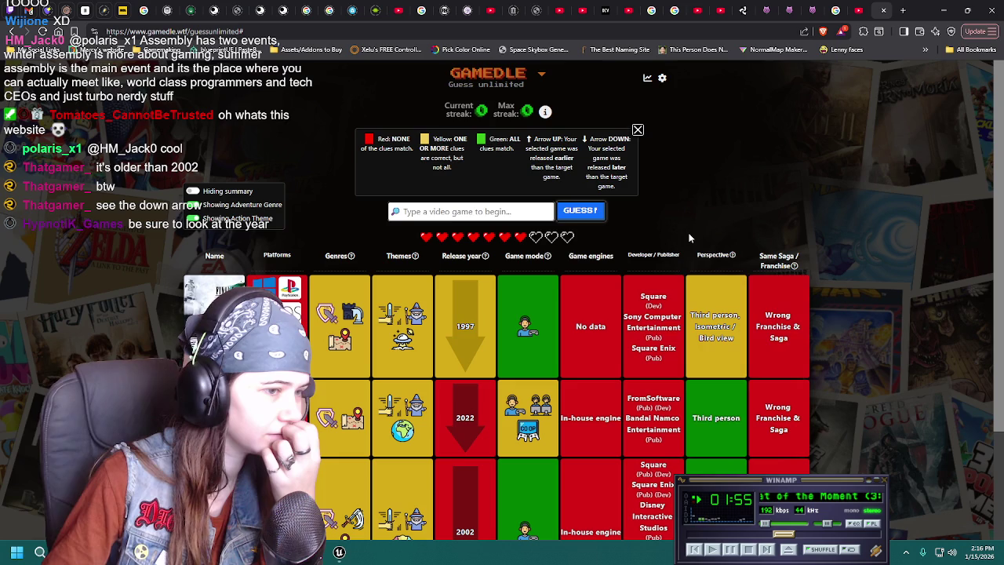
{"action": "scroll", "coordinate": [730, 303], "scroll_direction": "down", "scroll_amount": 1}
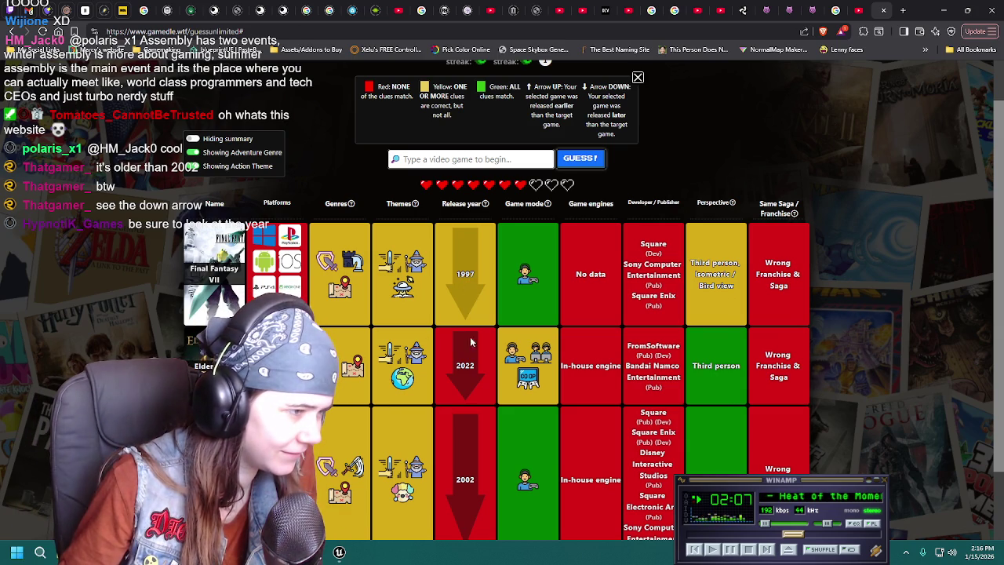
{"action": "scroll", "coordinate": [469, 439], "scroll_direction": "down", "scroll_amount": 1}
{"action": "scroll", "coordinate": [469, 313], "scroll_direction": "up", "scroll_amount": 1}
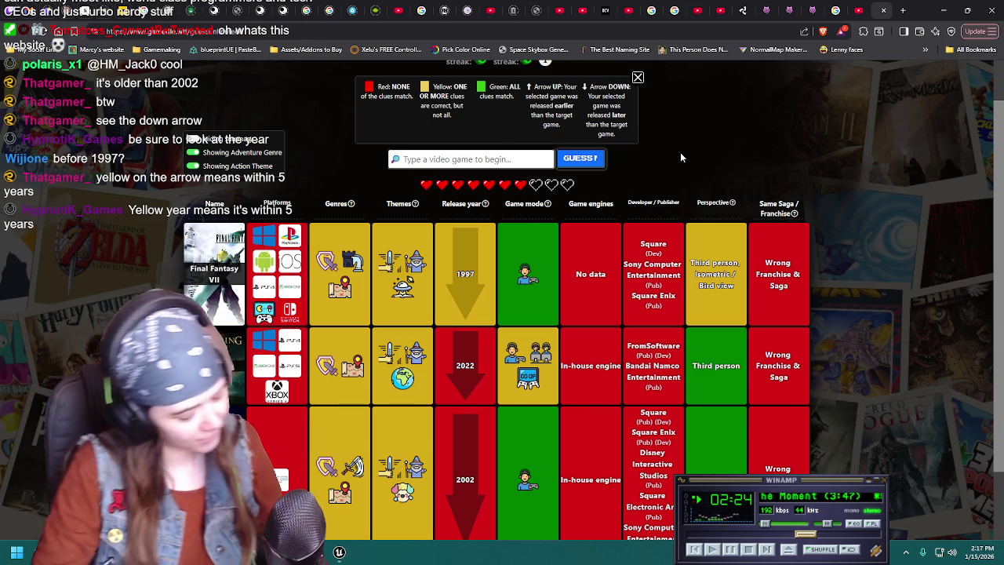
{"action": "type", "text": "R"}
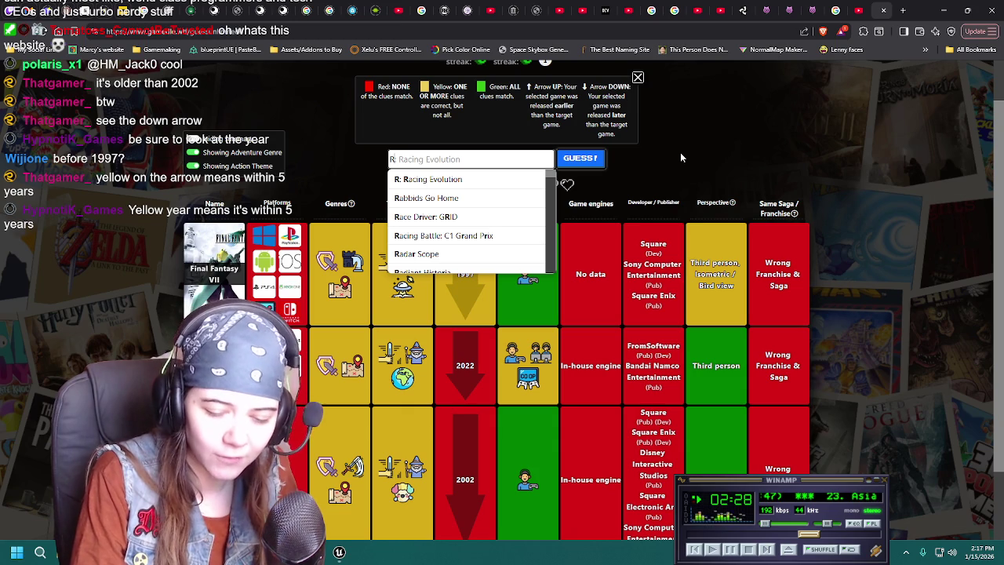
{"action": "key", "text": "BackSpace"}
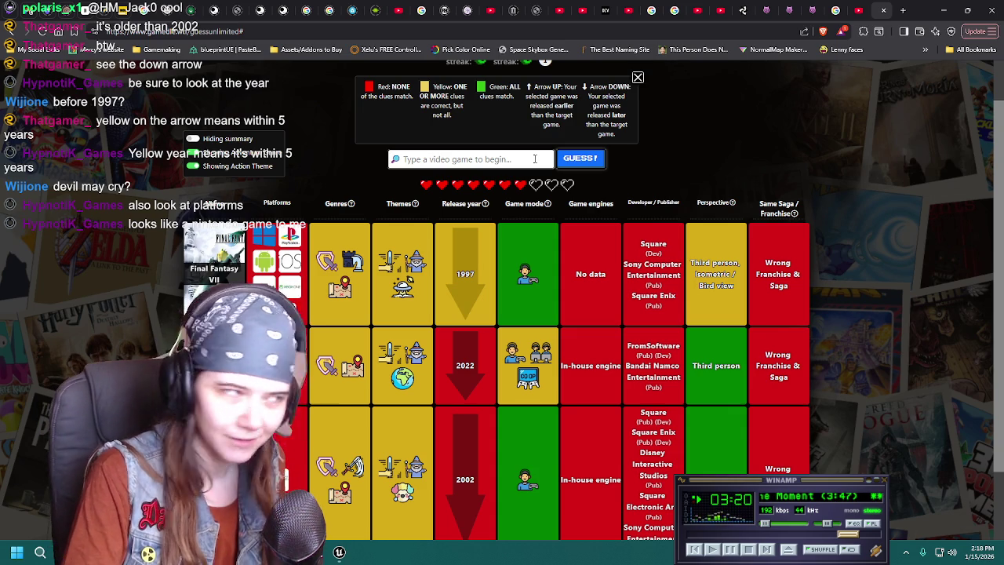
{"action": "type", "text": "devil ma"}
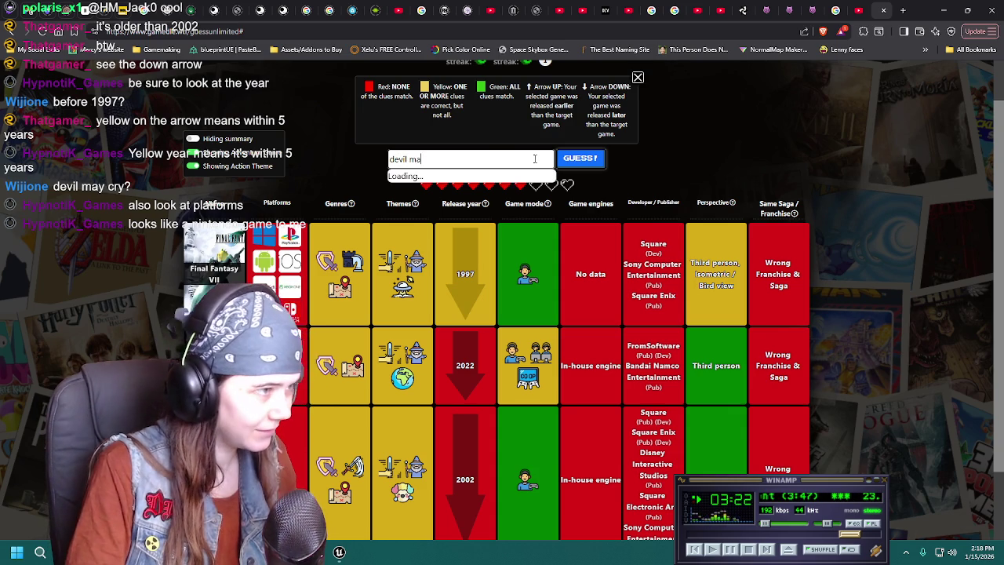
{"action": "type", "text": "y cry"}
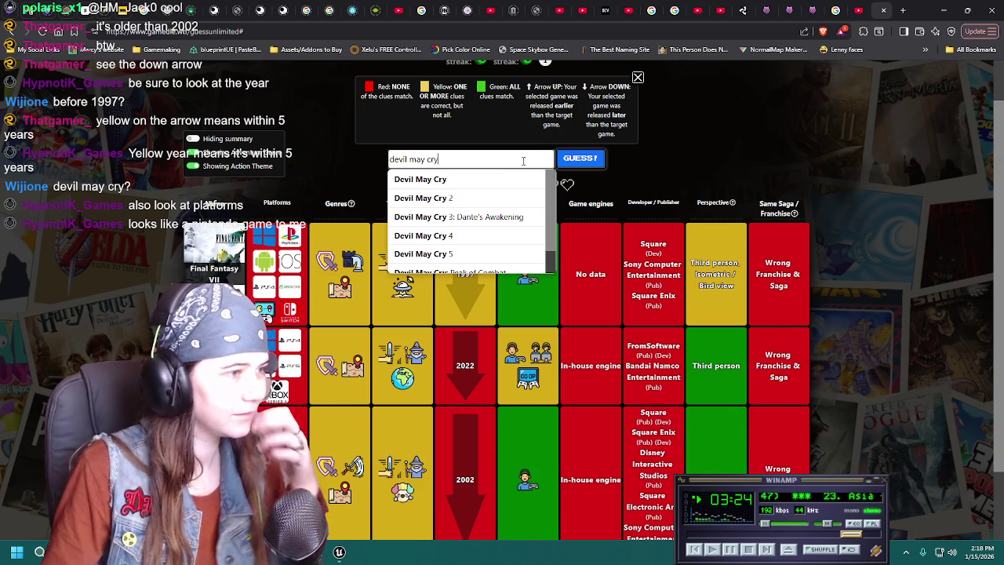
Submit Devil May Cry as the fourth guess, adding its 2001 Capcom clue row.
{"action": "left_click", "coordinate": [533, 176]}
{"action": "left_click", "coordinate": [580, 160]}
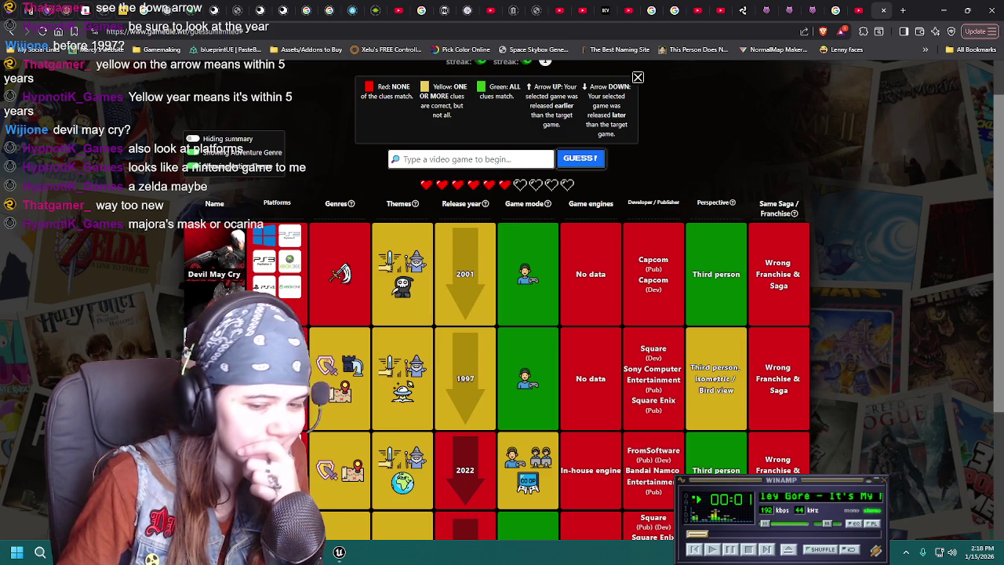
{"action": "left_click", "coordinate": [767, 549]}
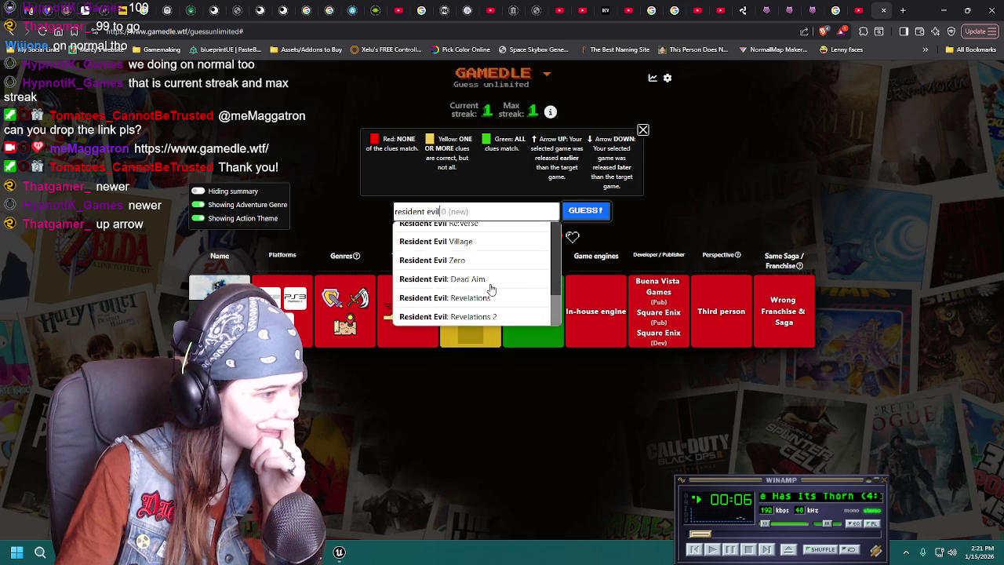
Scroll the new round's board showing Resident Evil and the 2005 Square Enix guess.
{"action": "scroll", "coordinate": [489, 287], "scroll_direction": "up", "scroll_amount": 3}
{"action": "scroll", "coordinate": [491, 289], "scroll_direction": "down", "scroll_amount": 3}
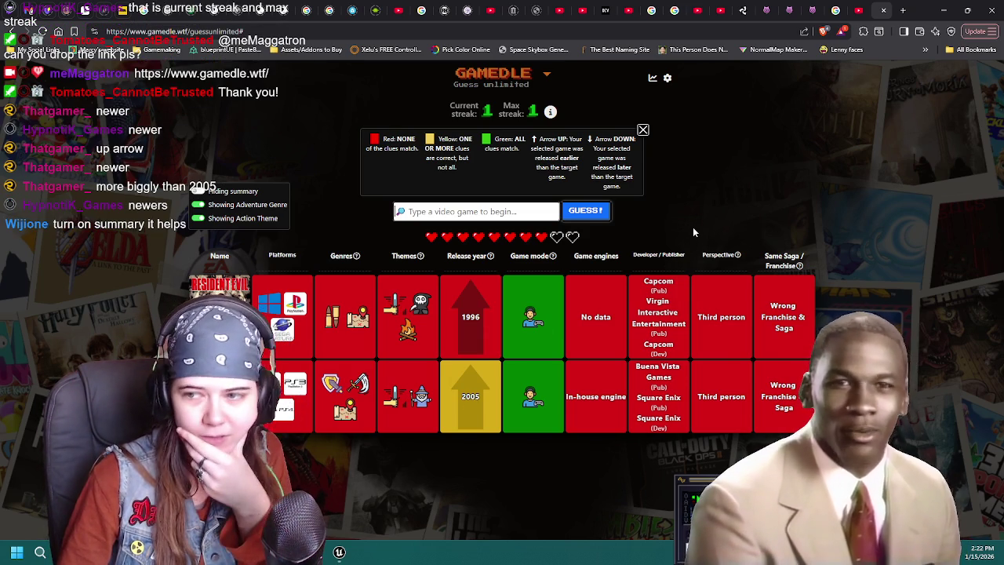
Show the combined clue summary row and guess Sly Cooper and the Thievius Raccoonus.
{"action": "left_click", "coordinate": [199, 191]}
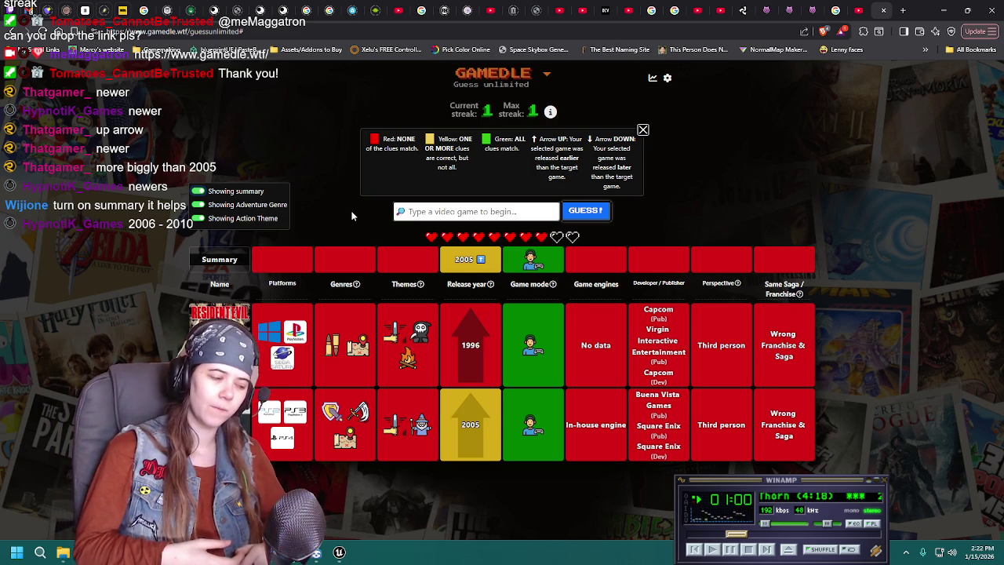
{"action": "left_click", "coordinate": [428, 212]}
{"action": "type", "text": "sly coop"}
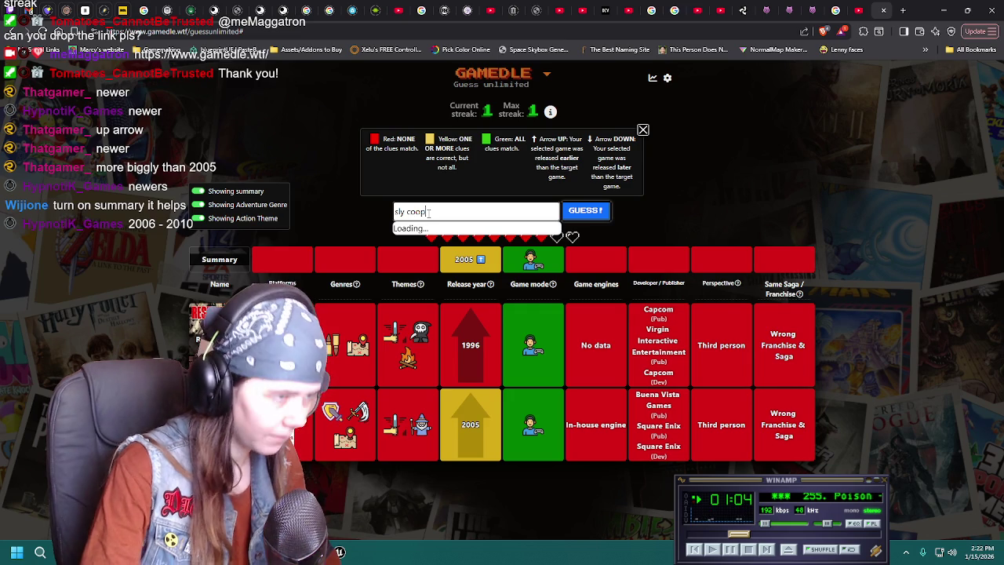
{"action": "type", "text": "er"}
{"action": "left_click", "coordinate": [469, 231]}
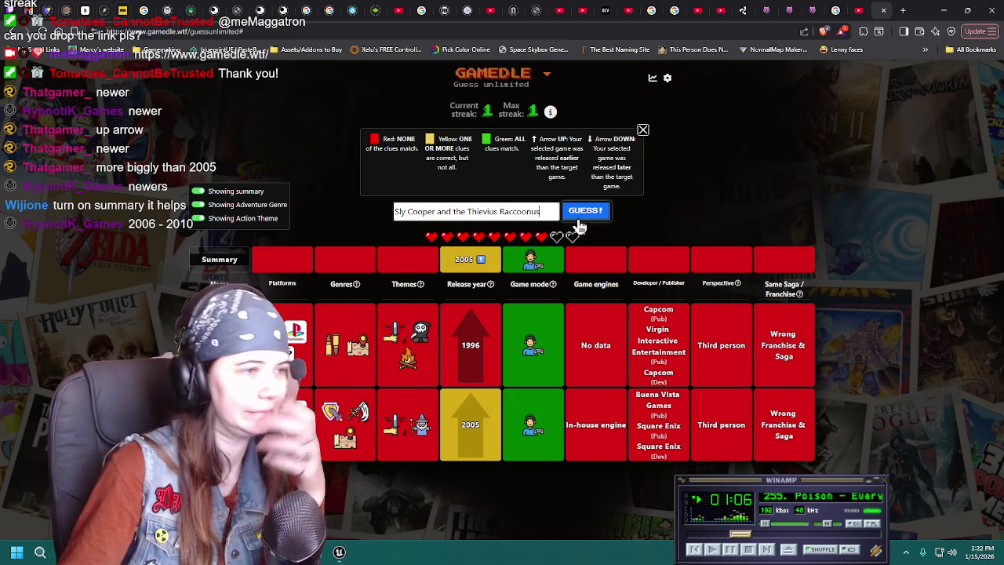
{"action": "left_click", "coordinate": [585, 210]}
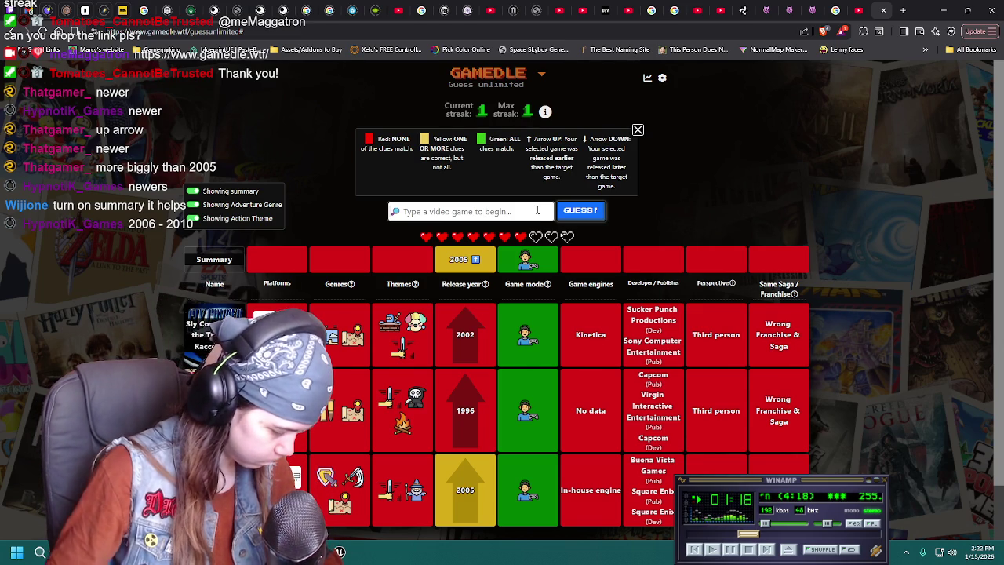
Guess Ford Racing, then Lara Croft and the Temple of Osiris.
{"action": "type", "text": "ford racing"}
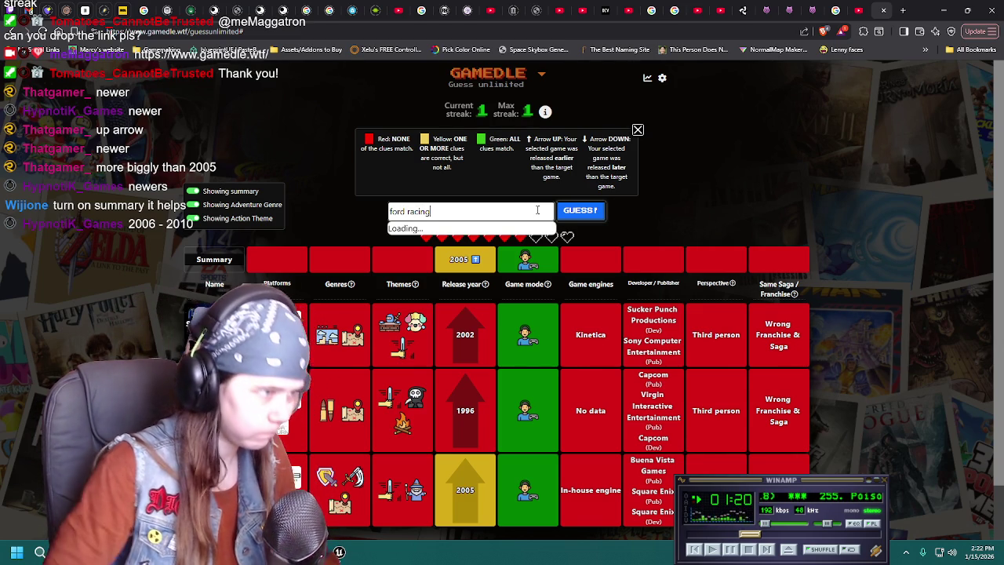
{"action": "left_click", "coordinate": [471, 230]}
{"action": "left_click", "coordinate": [580, 210]}
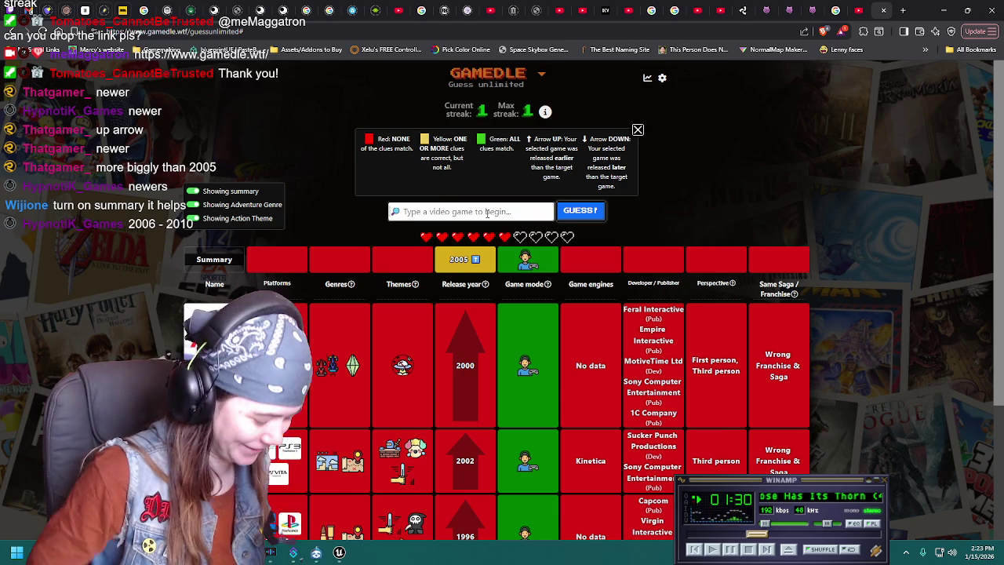
{"action": "type", "text": "lara cro"}
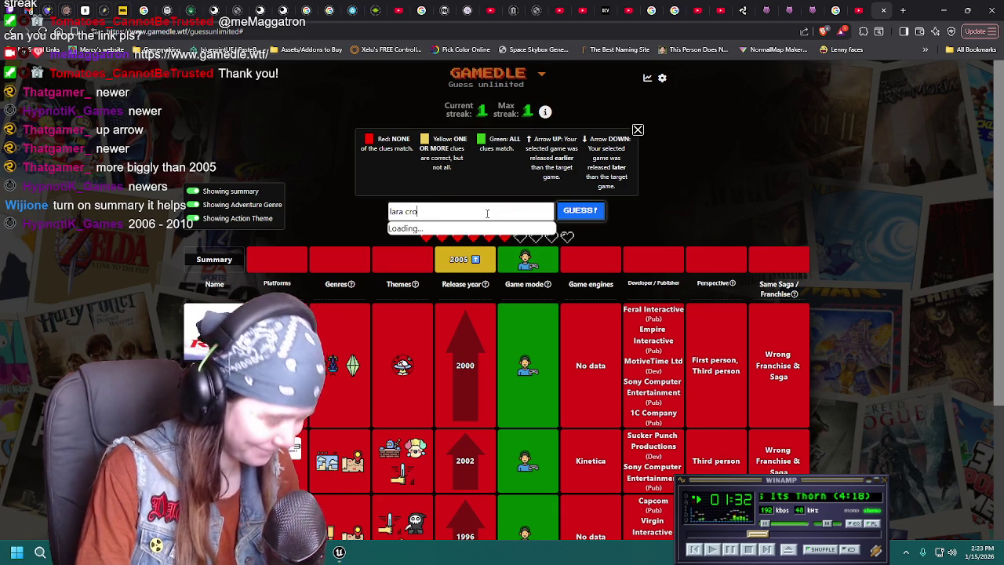
{"action": "type", "text": "ft"}
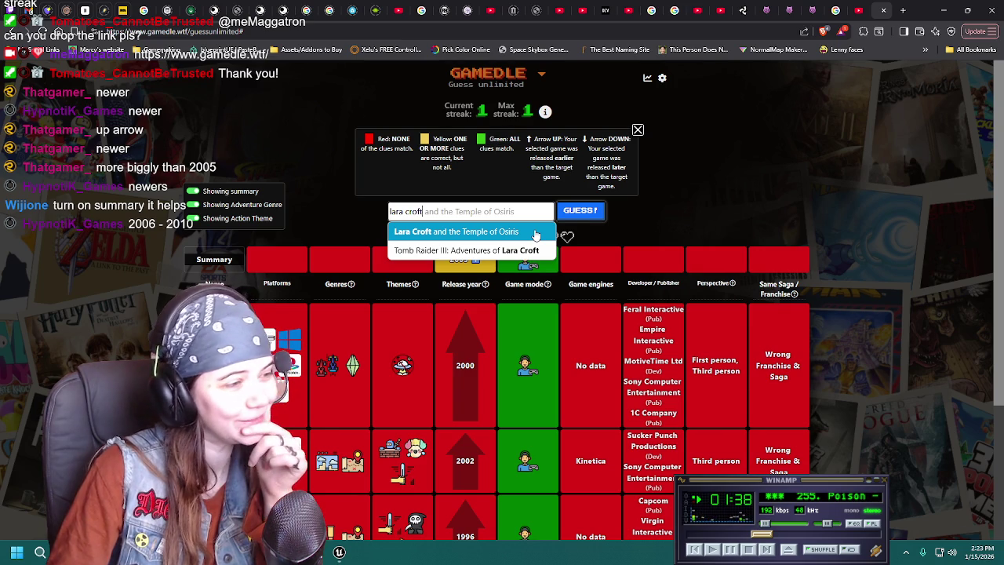
{"action": "left_click", "coordinate": [535, 232]}
{"action": "left_click", "coordinate": [580, 210]}
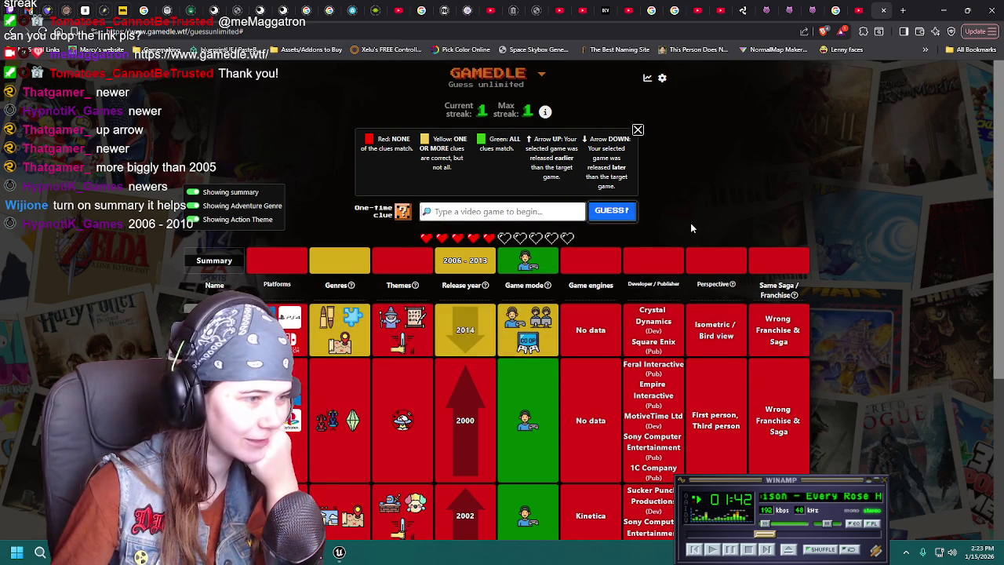
Review the clue rows, discarding a half-typed 'co' guess.
{"action": "scroll", "coordinate": [691, 205], "scroll_direction": "down", "scroll_amount": 1}
{"action": "scroll", "coordinate": [690, 202], "scroll_direction": "up", "scroll_amount": 1}
{"action": "scroll", "coordinate": [689, 204], "scroll_direction": "down", "scroll_amount": 1}
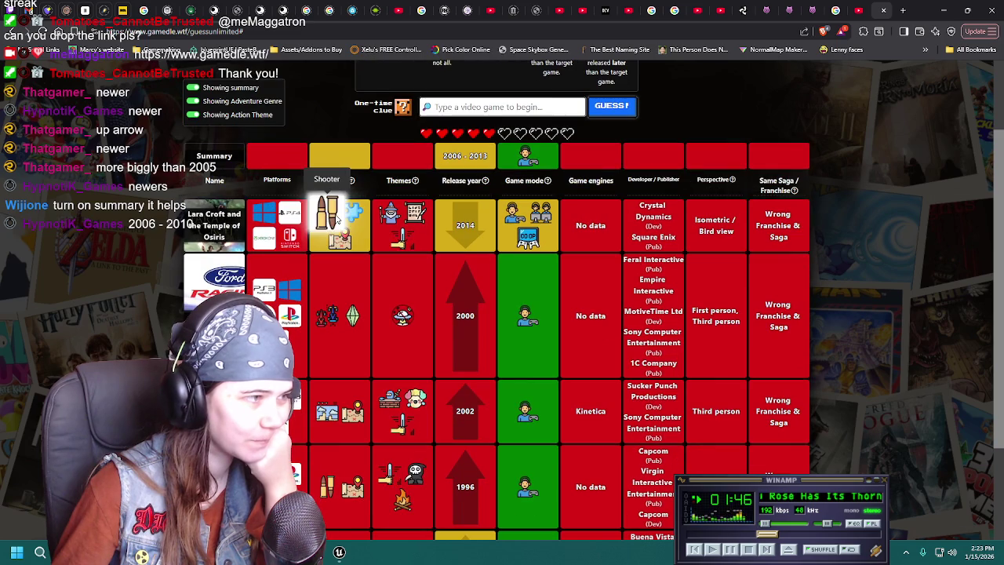
{"action": "scroll", "coordinate": [345, 226], "scroll_direction": "down", "scroll_amount": 1}
{"action": "scroll", "coordinate": [345, 228], "scroll_direction": "up", "scroll_amount": 1}
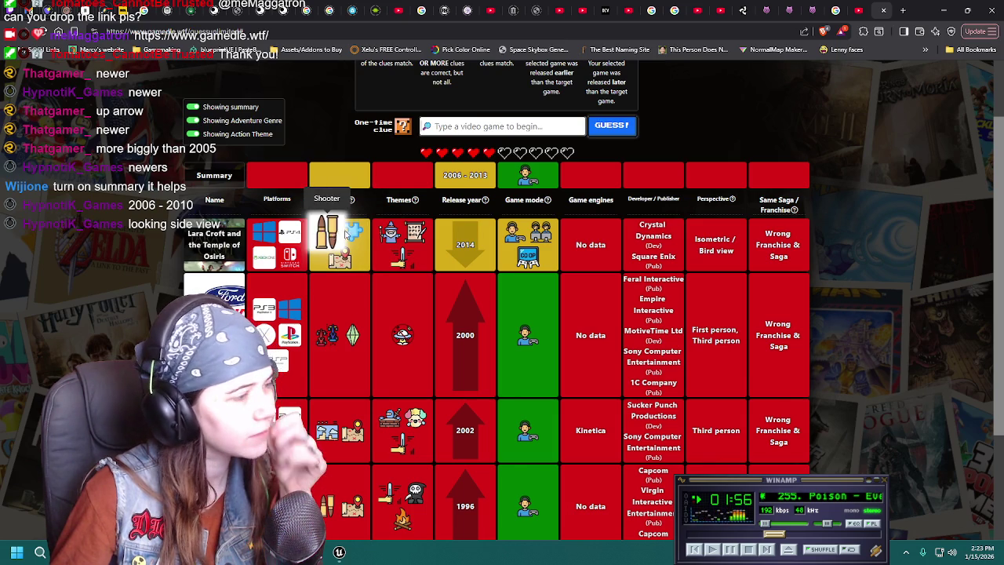
{"action": "scroll", "coordinate": [351, 238], "scroll_direction": "up", "scroll_amount": 1}
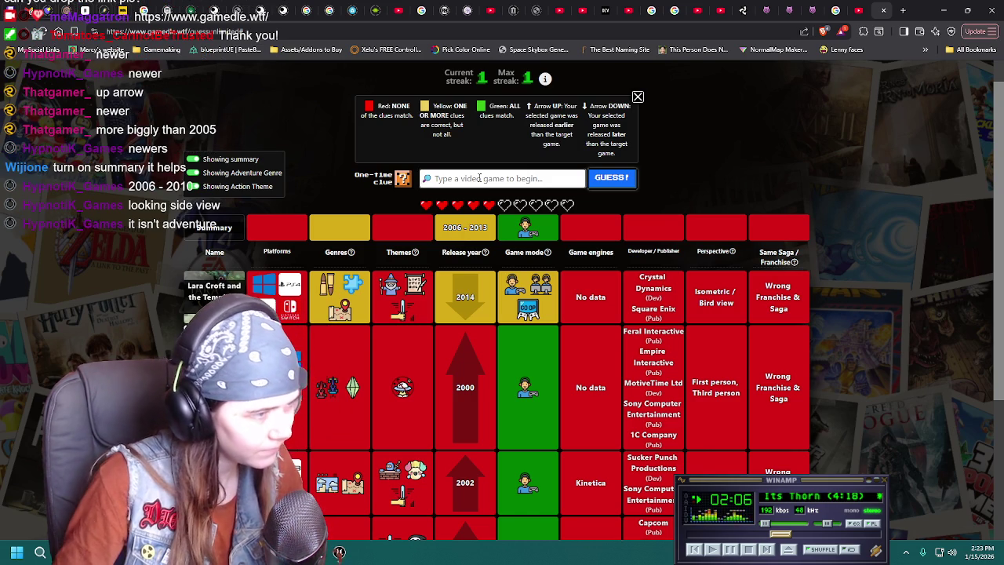
{"action": "type", "text": "co"}
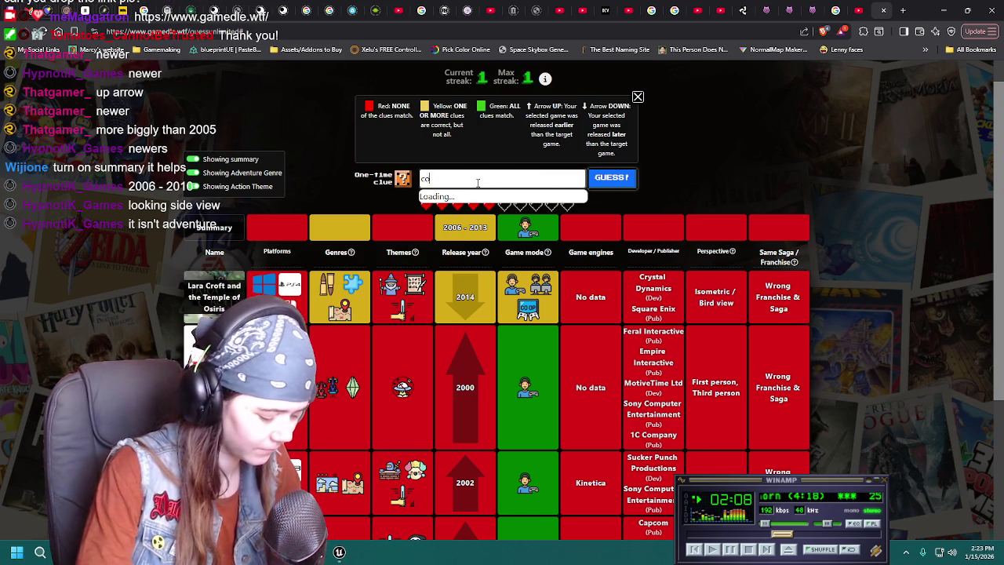
{"action": "key", "text": "BackSpace"}
{"action": "key", "text": "BackSpace"}
{"action": "key", "text": "BackSpace"}
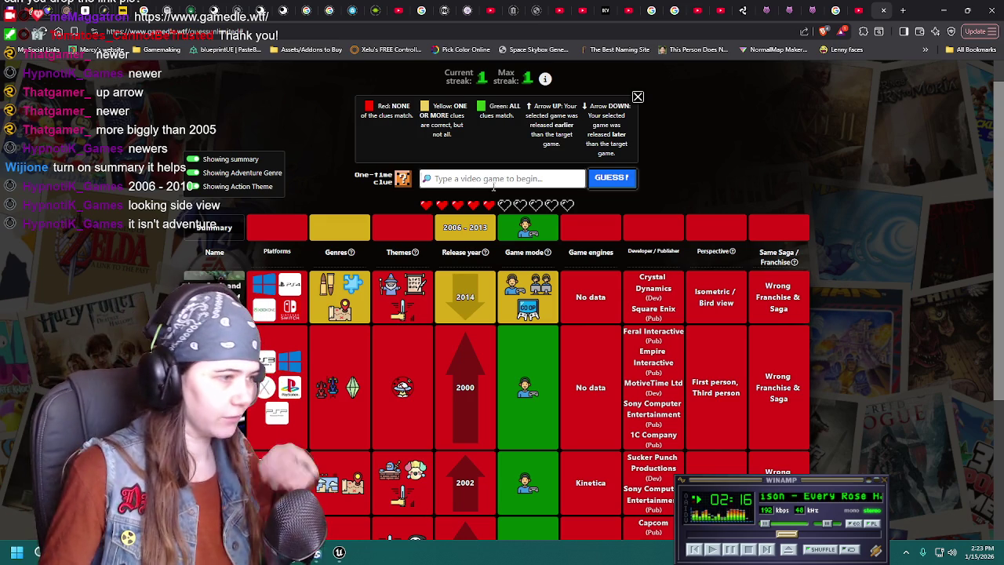
{"action": "scroll", "coordinate": [366, 401], "scroll_direction": "down", "scroll_amount": 2}
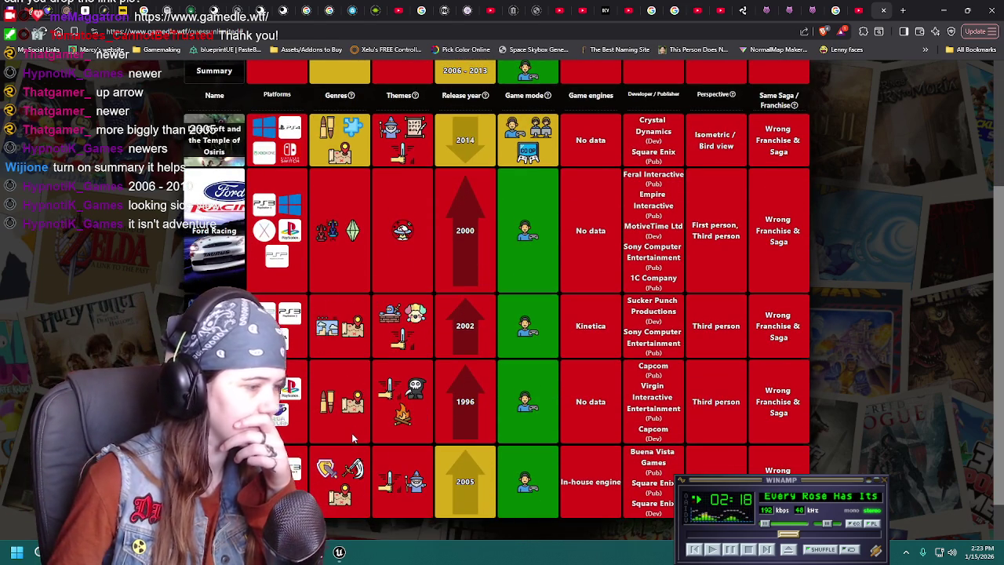
{"action": "scroll", "coordinate": [352, 433], "scroll_direction": "up", "scroll_amount": 1}
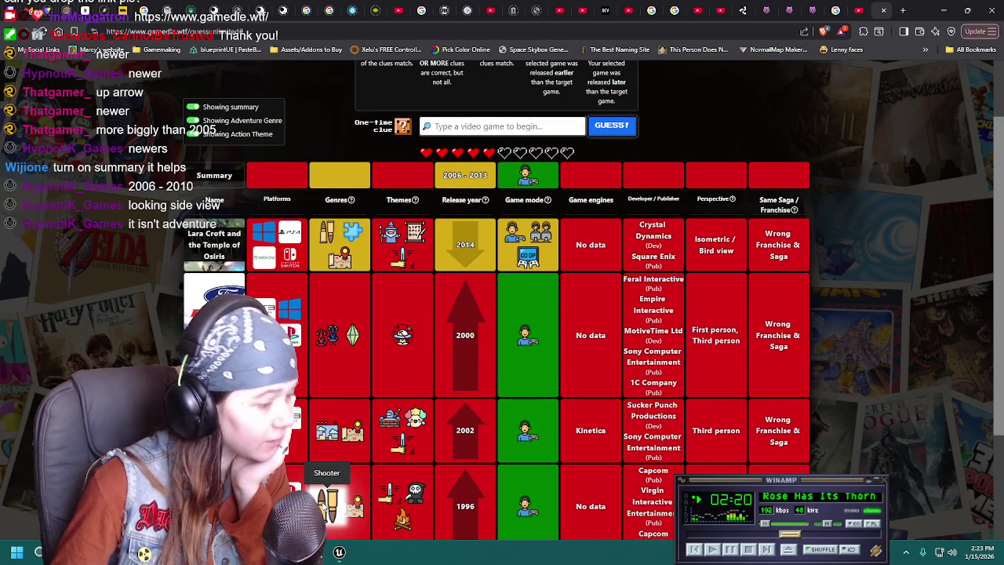
{"action": "scroll", "coordinate": [408, 188], "scroll_direction": "up", "scroll_amount": 1}
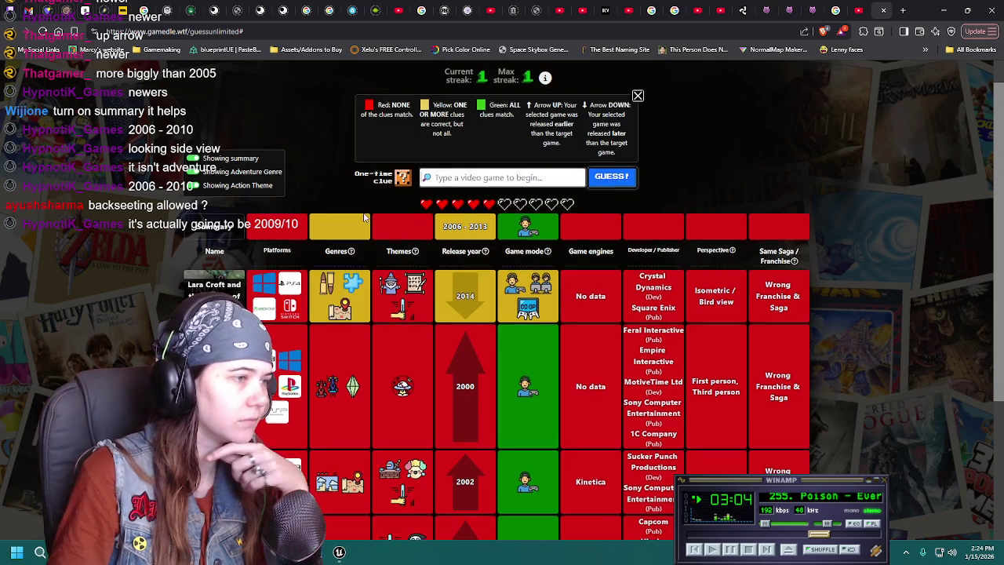
{"action": "scroll", "coordinate": [318, 178], "scroll_direction": "down", "scroll_amount": 2}
{"action": "scroll", "coordinate": [322, 175], "scroll_direction": "up", "scroll_amount": 2}
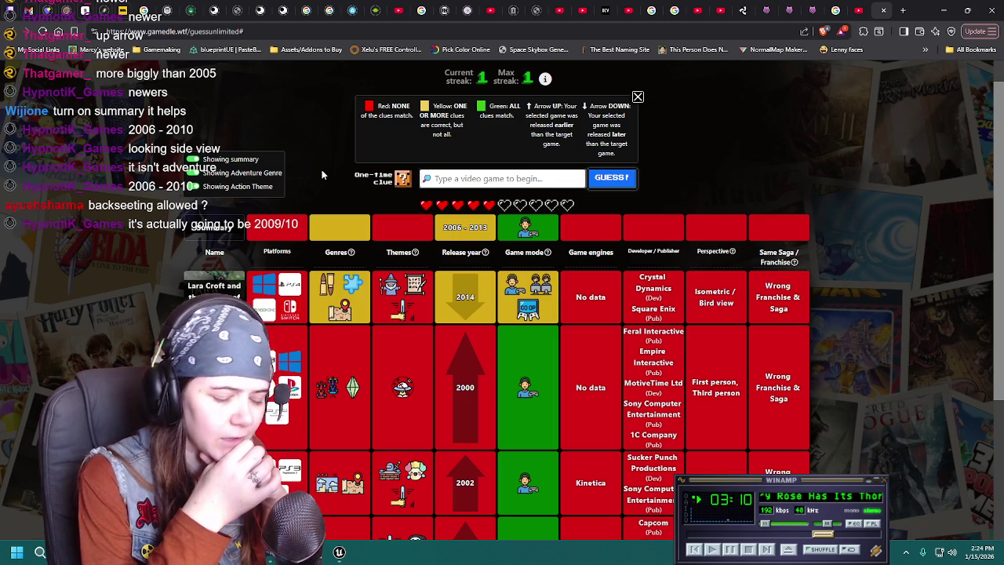
{"action": "scroll", "coordinate": [319, 218], "scroll_direction": "down", "scroll_amount": 1}
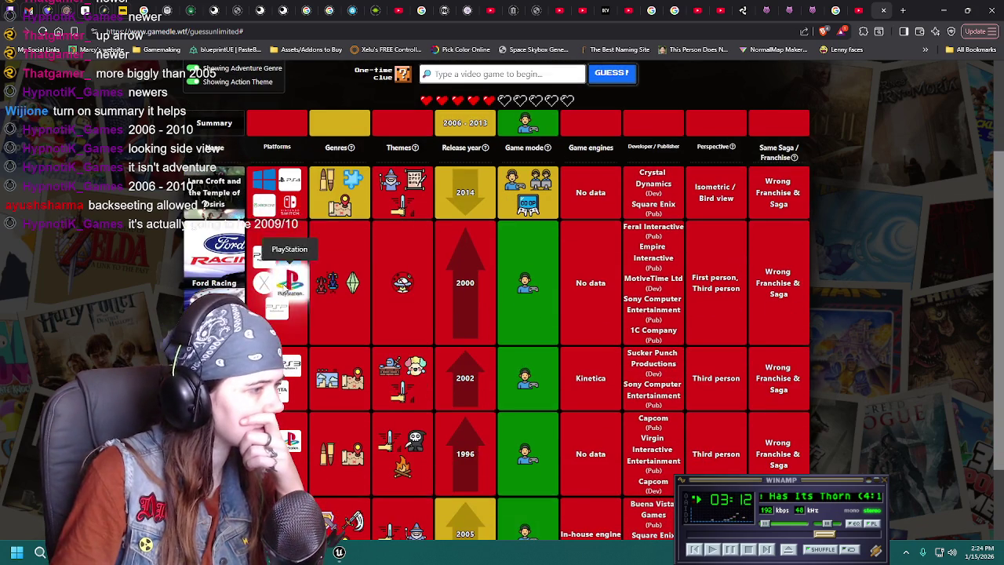
{"action": "scroll", "coordinate": [295, 267], "scroll_direction": "down", "scroll_amount": 1}
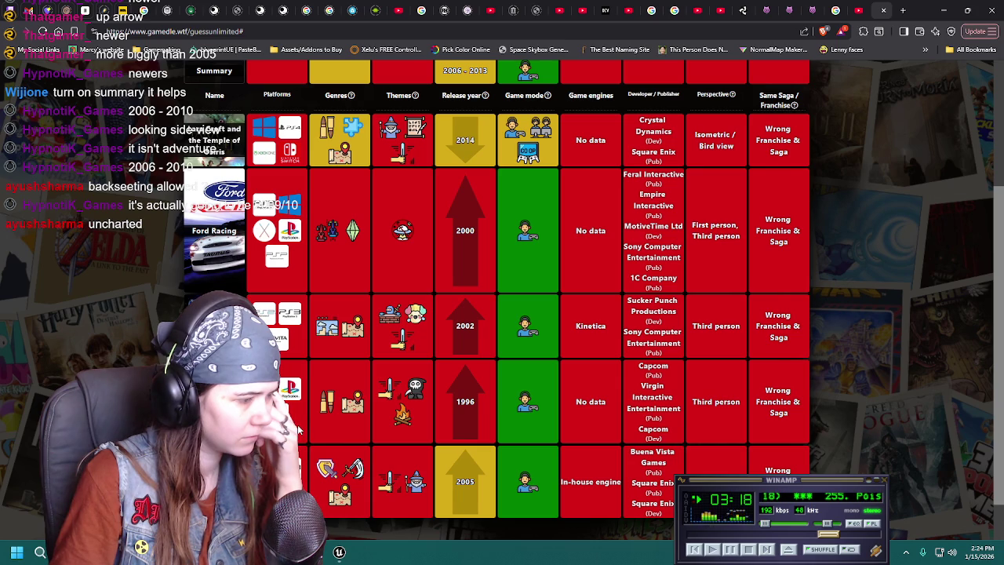
{"action": "scroll", "coordinate": [298, 424], "scroll_direction": "up", "scroll_amount": 1}
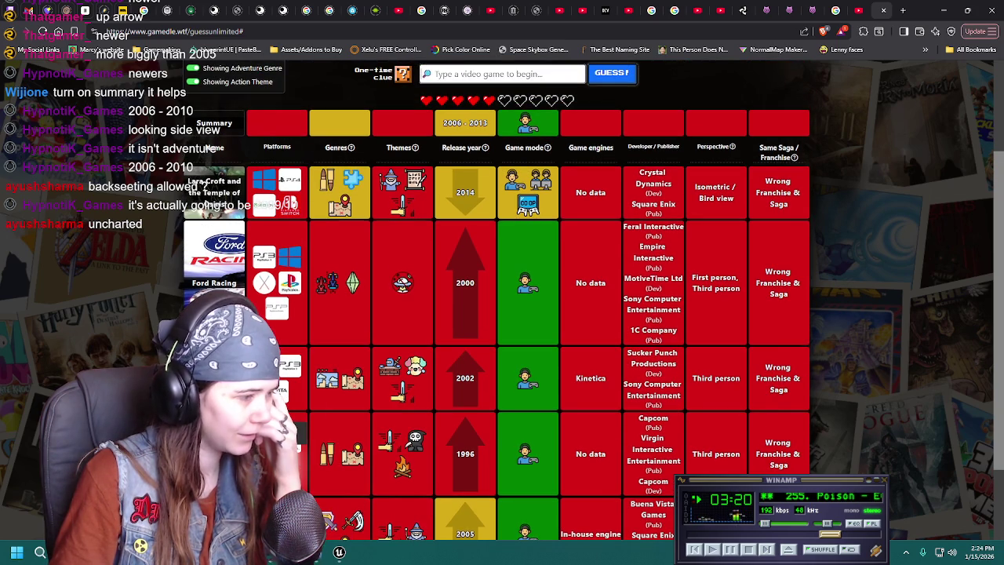
{"action": "scroll", "coordinate": [295, 302], "scroll_direction": "up", "scroll_amount": 2}
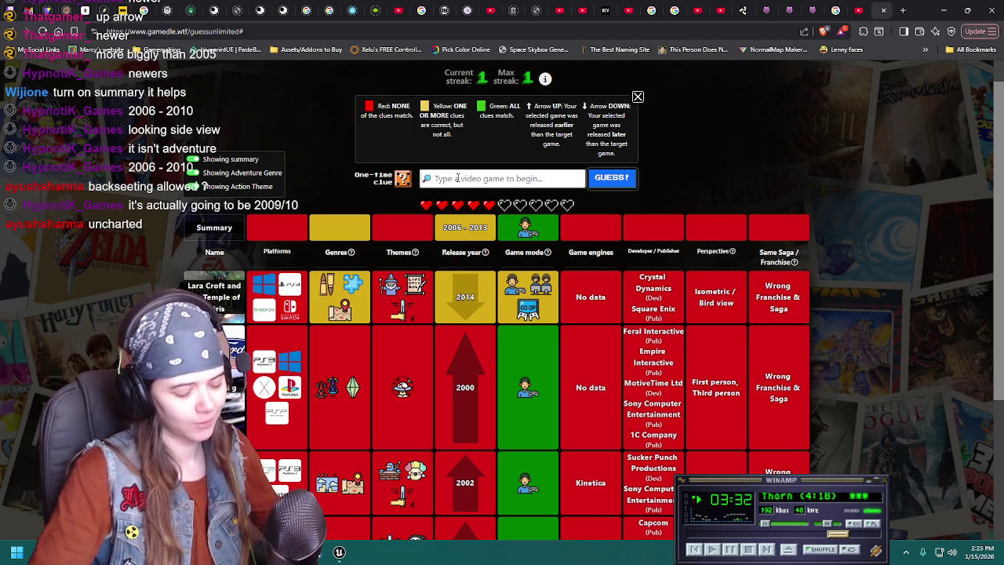
Guess The Legend of Zelda, then Uncharted 2: Among Thieves, matching the 2009 release year.
{"action": "type", "text": "legend of zelda"}
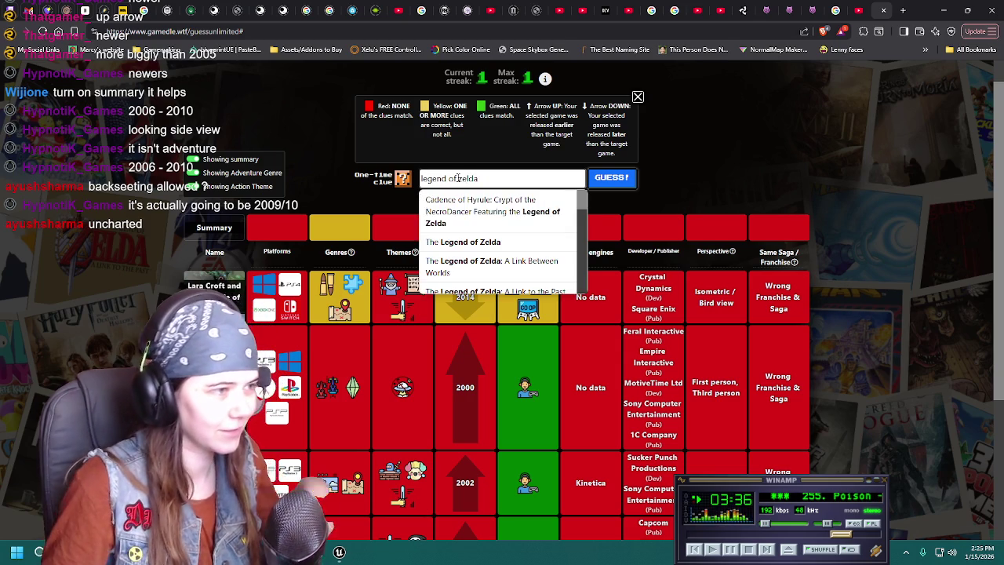
{"action": "left_click", "coordinate": [518, 248]}
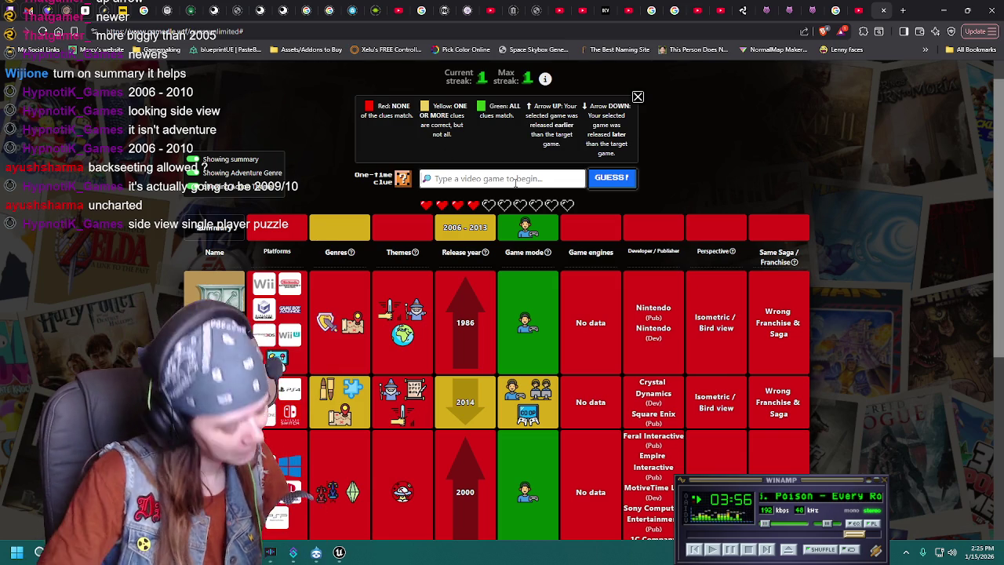
{"action": "type", "text": "uncharted"}
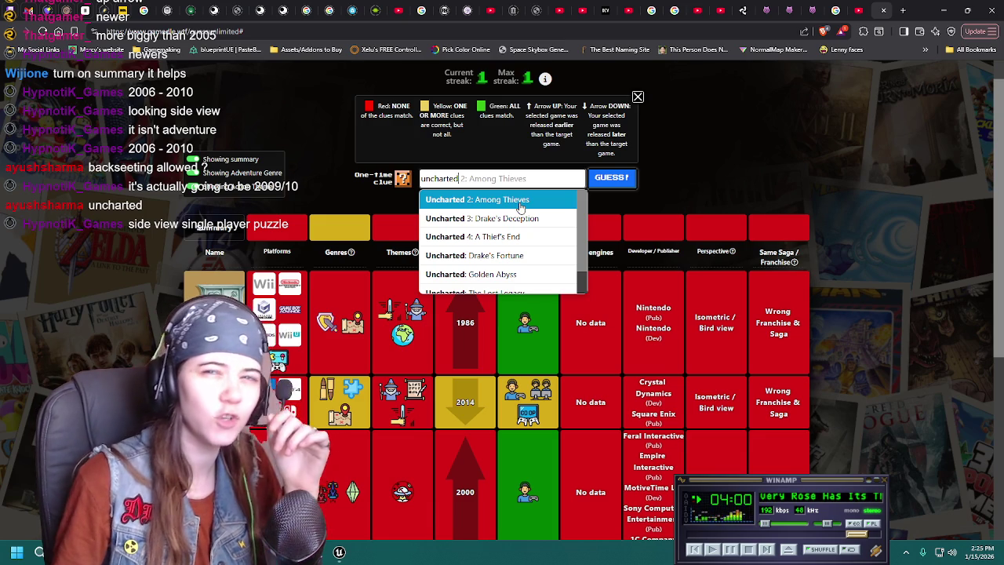
{"action": "left_click", "coordinate": [520, 207]}
{"action": "left_click", "coordinate": [612, 179]}
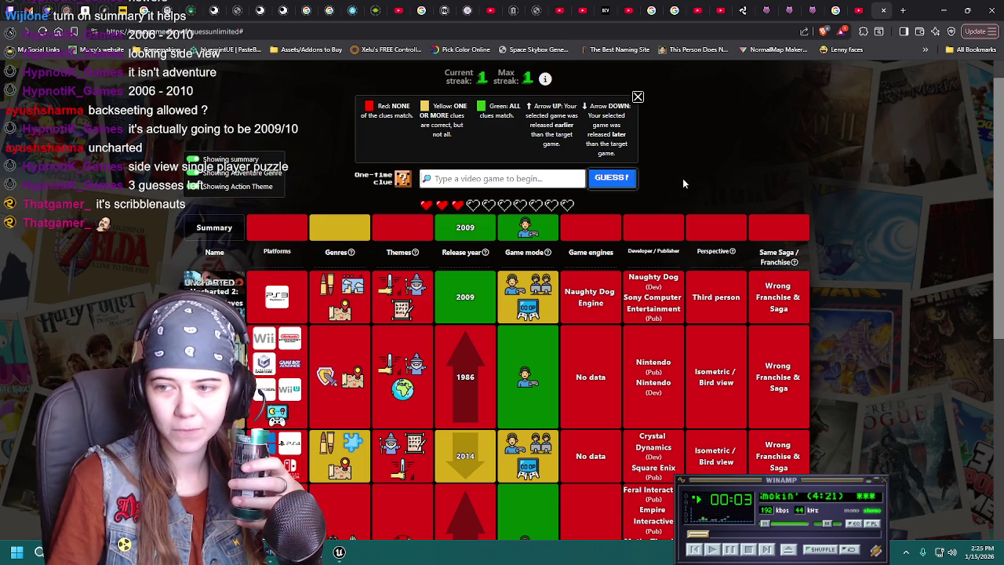
Submit Scribblenauts as the next guess.
{"action": "scroll", "coordinate": [682, 178], "scroll_direction": "up", "scroll_amount": 1}
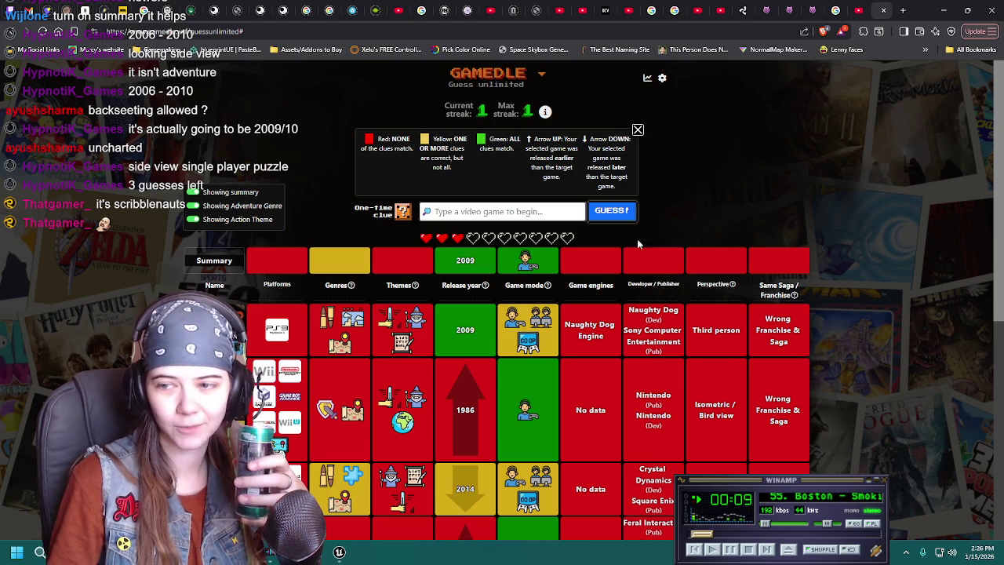
{"action": "left_click", "coordinate": [446, 211]}
{"action": "type", "text": "scribblenau"}
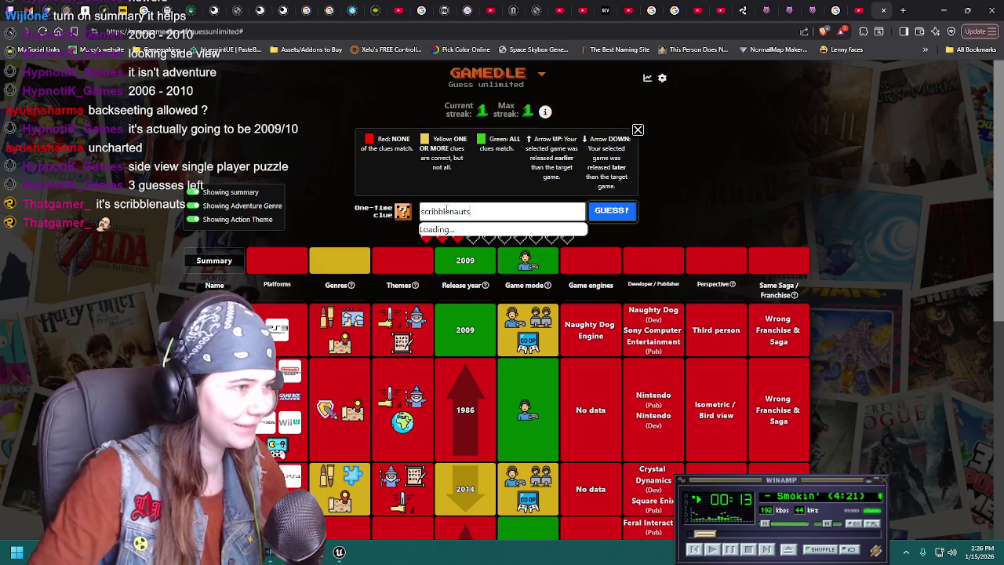
{"action": "type", "text": "ts"}
{"action": "left_click", "coordinate": [471, 233]}
{"action": "left_click", "coordinate": [614, 211]}
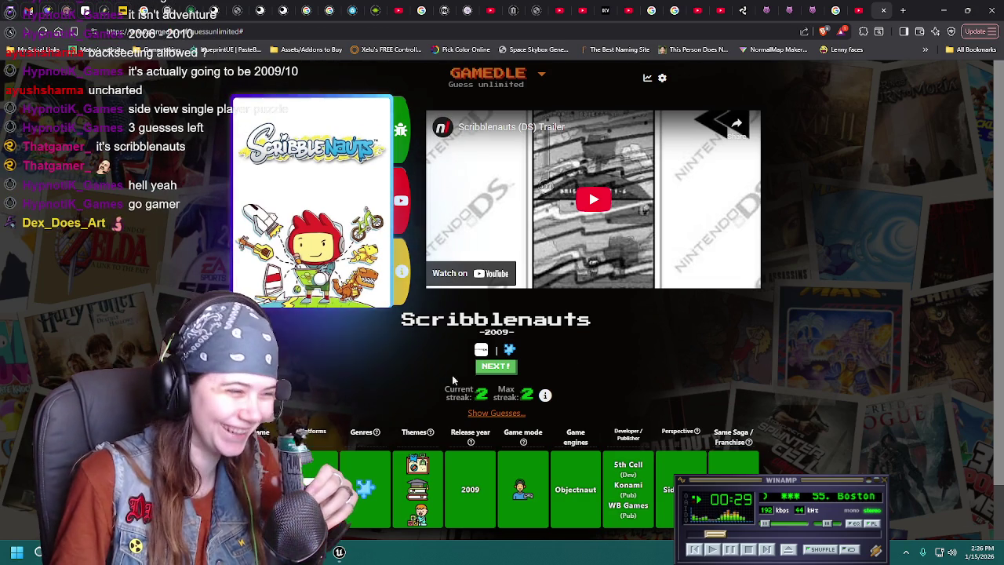
Reposition the browser window and load a fresh puzzle with the NEXT button.
{"action": "key", "text": "super+Down"}
{"action": "left_click_drag", "start_coordinate": [778, 456], "coordinate": [684, 4]}
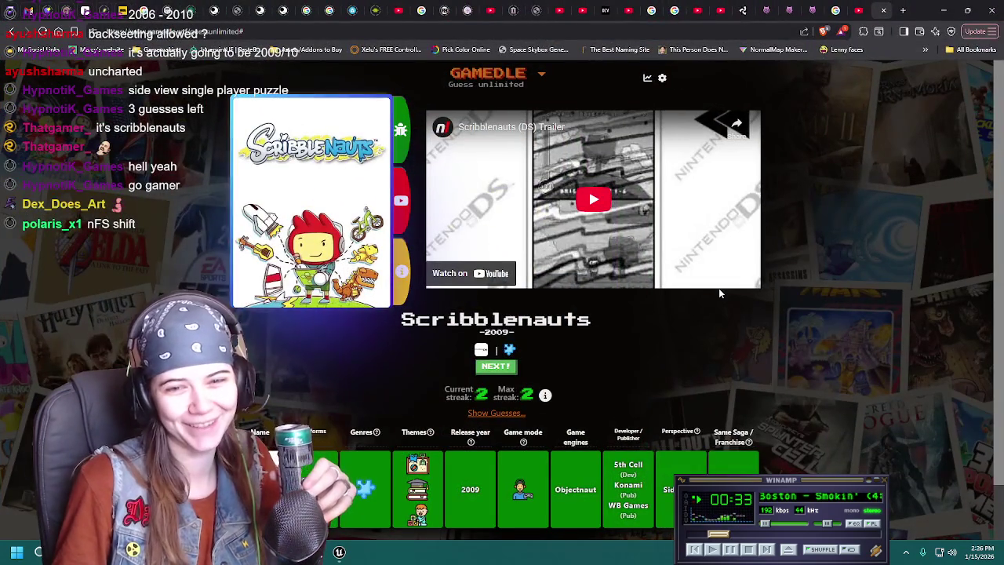
{"action": "left_click", "coordinate": [495, 367]}
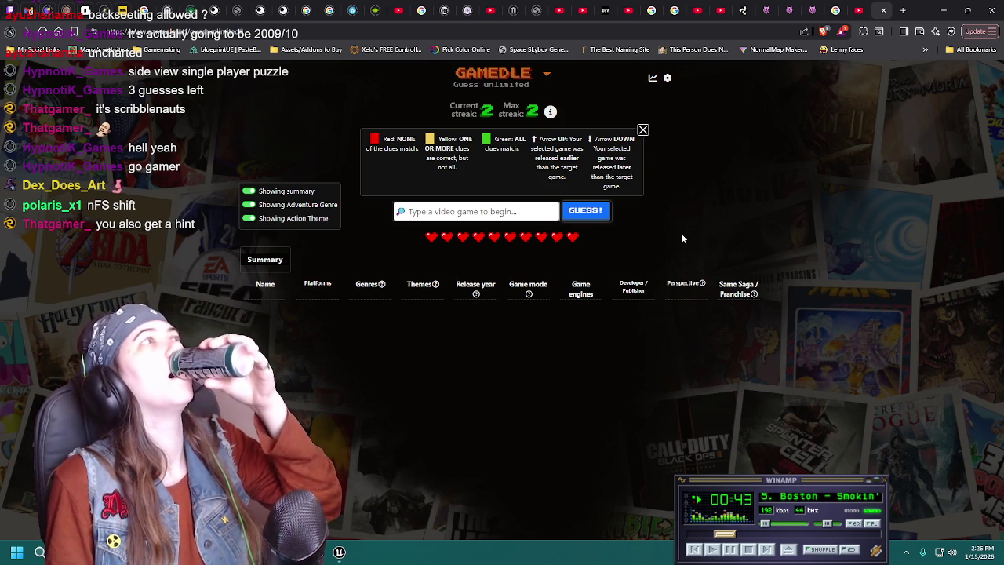
Guess Kingdom Hearts II from the 'king' search suggestions.
{"action": "left_click", "coordinate": [482, 211]}
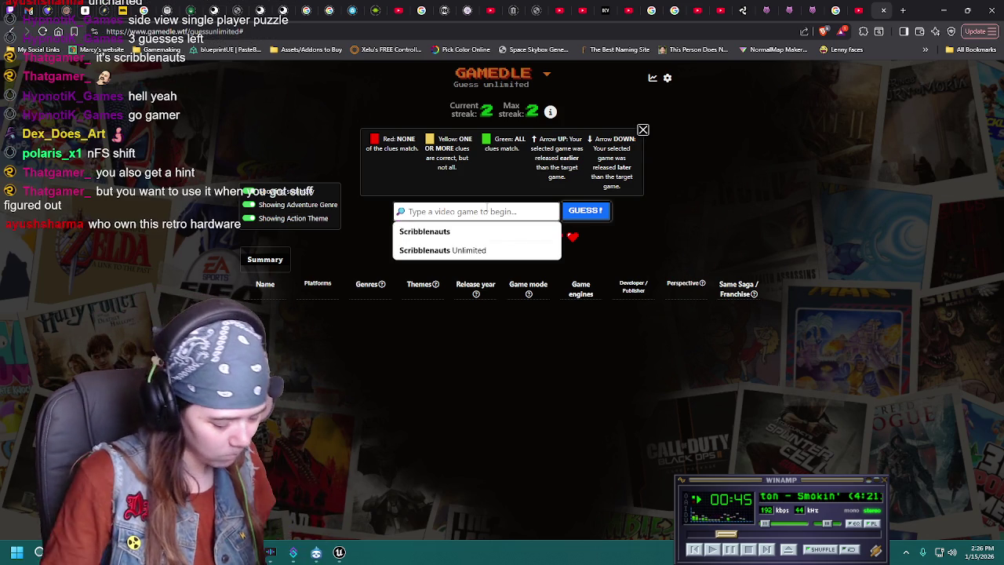
{"action": "type", "text": "kingdom hearts 2"}
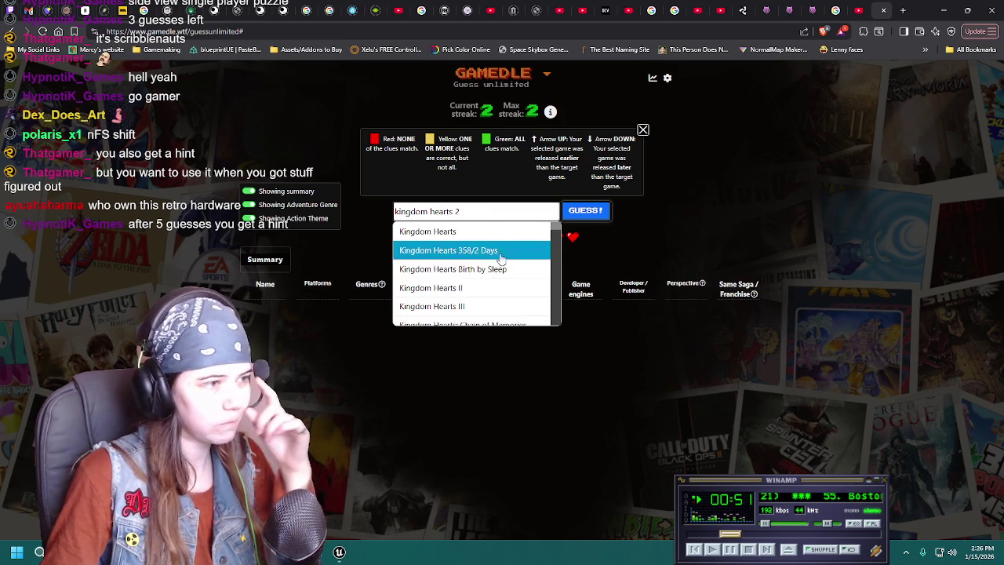
{"action": "left_click", "coordinate": [475, 284]}
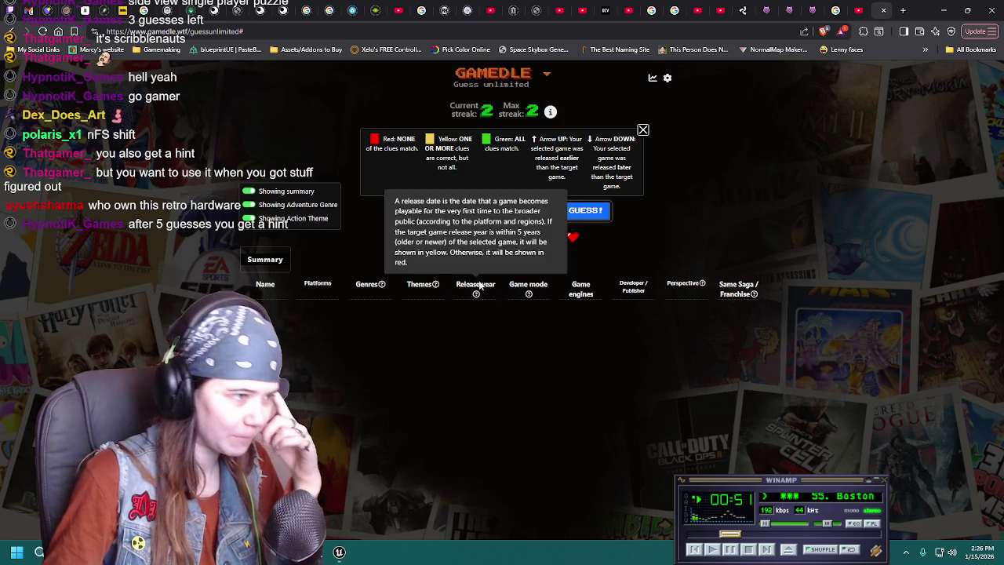
{"action": "left_click", "coordinate": [583, 213]}
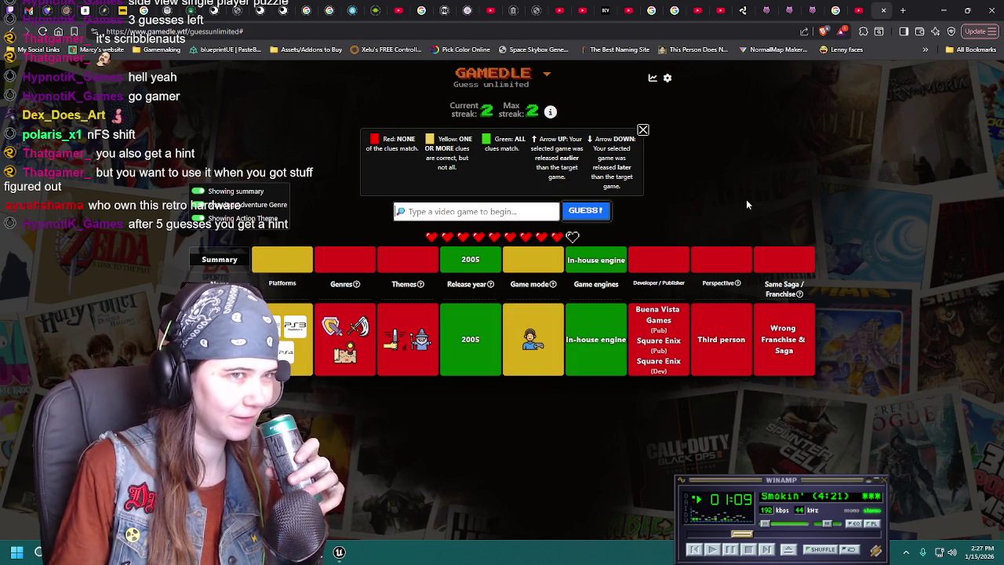
Guess Counter-Strike by typing 'counter' and confirming the suggestion.
{"action": "left_click", "coordinate": [504, 216]}
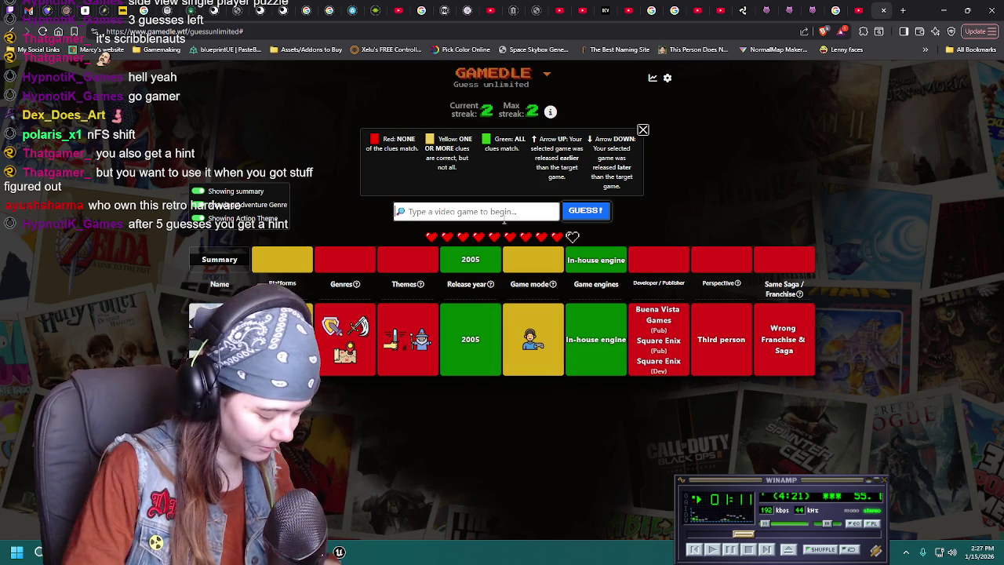
{"action": "type", "text": "counter"}
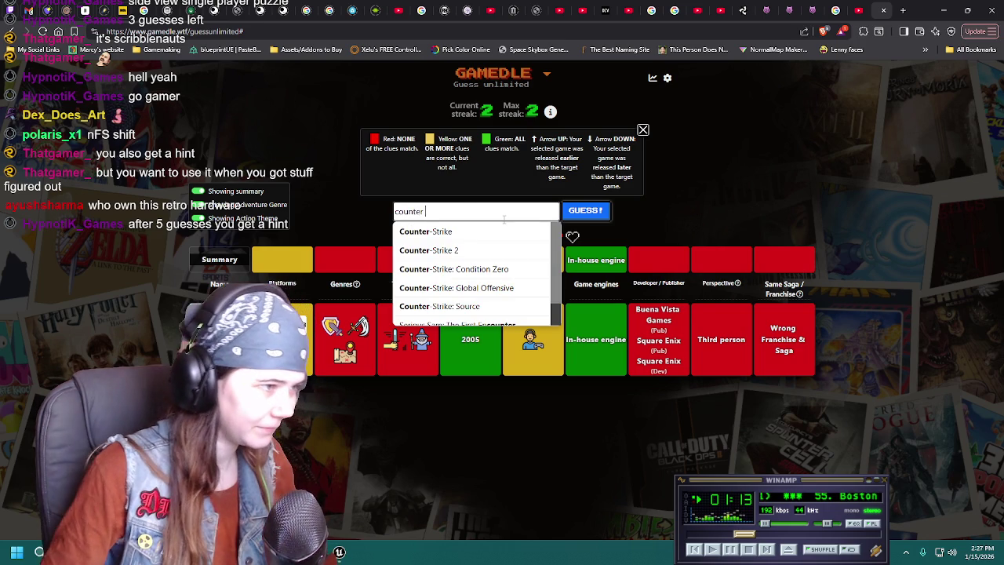
{"action": "key", "text": "Return"}
{"action": "key", "text": "Return"}
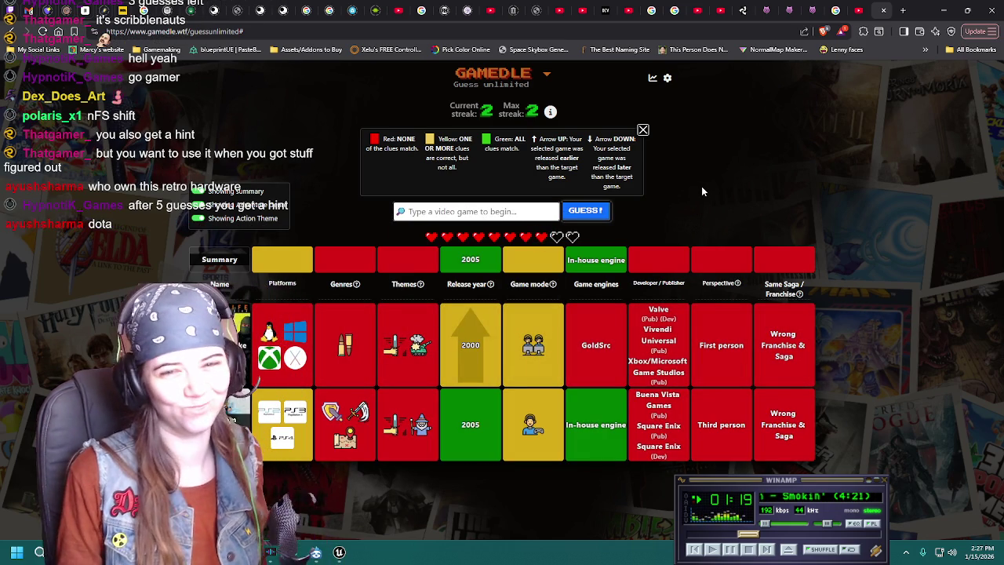
{"action": "left_click", "coordinate": [534, 210]}
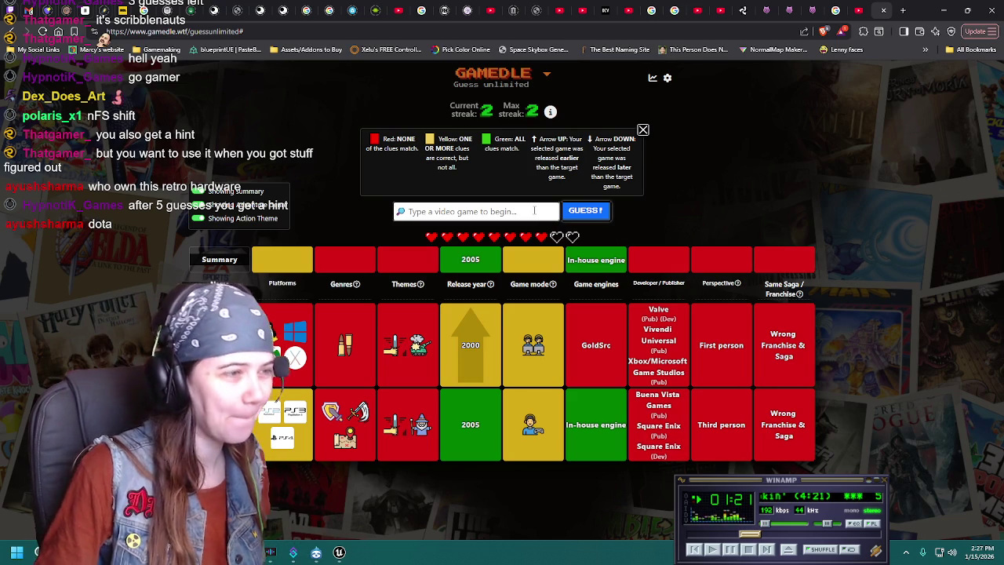
Submit Dota 2 as a Gamedle guess.
{"action": "type", "text": "dota"}
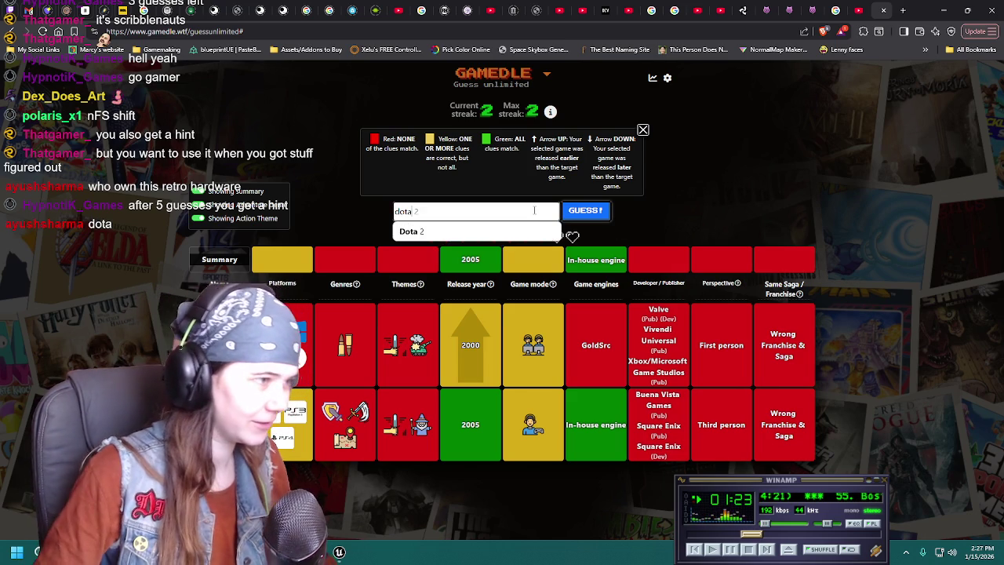
{"action": "left_click", "coordinate": [440, 229]}
{"action": "left_click", "coordinate": [579, 212]}
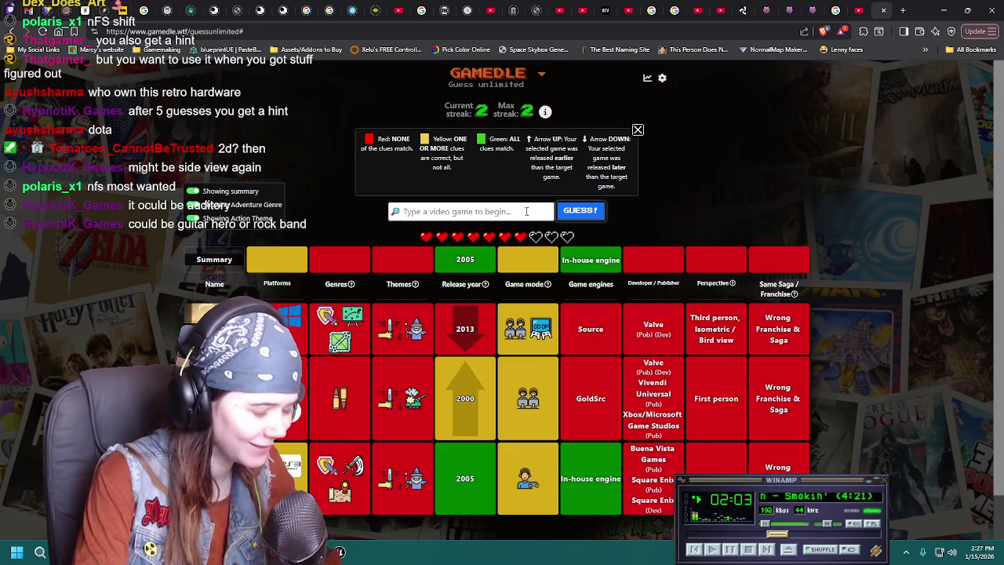
Guess Guitar Hero to solve the puzzle.
{"action": "type", "text": "guia"}
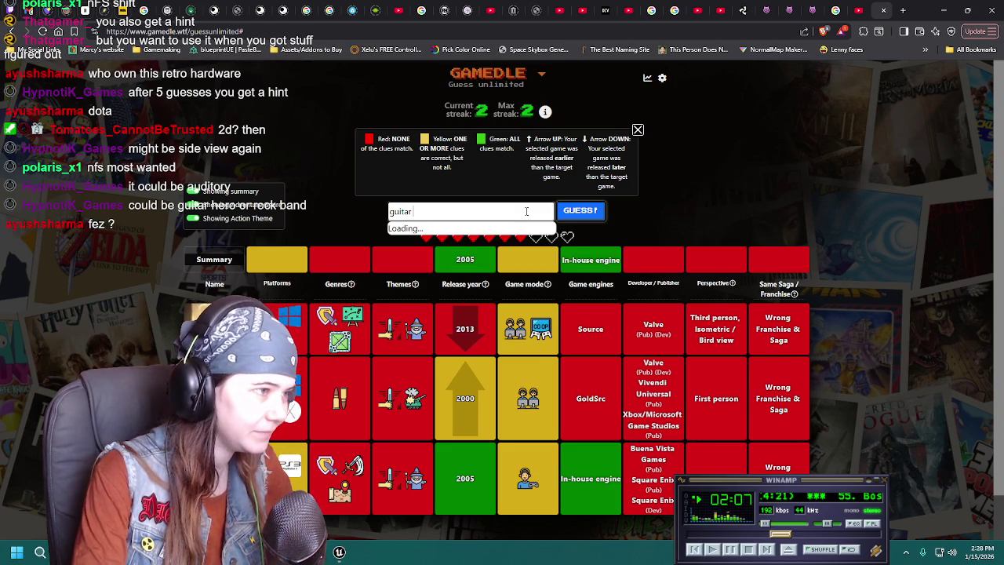
{"action": "left_click", "coordinate": [419, 231]}
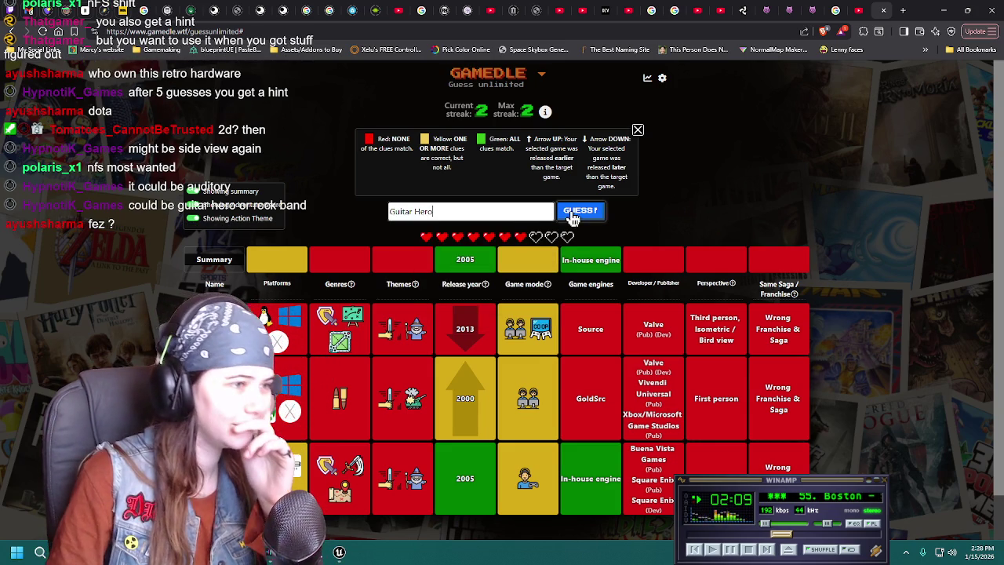
{"action": "left_click", "coordinate": [580, 210]}
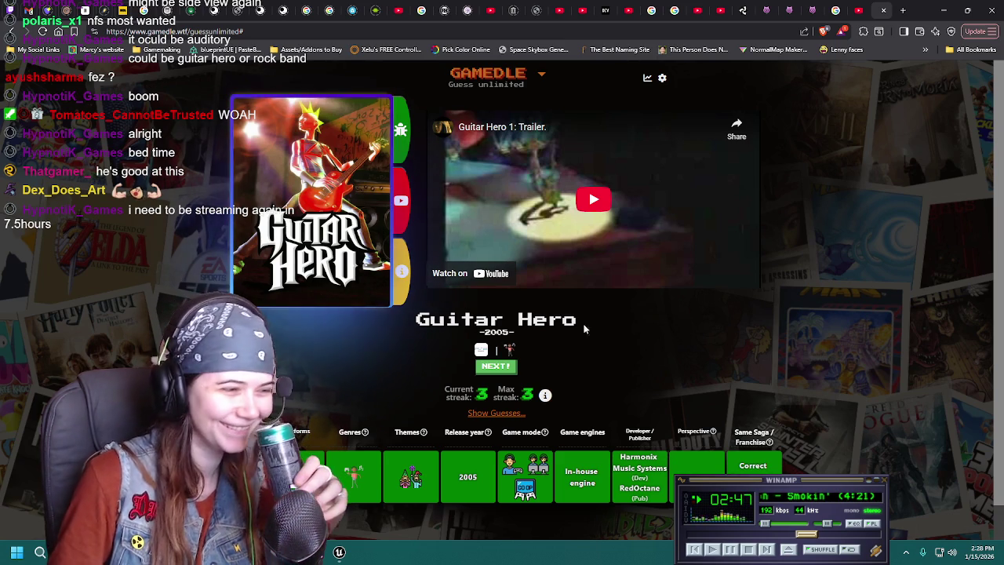
Move on from the solved Guitar Hero reveal to a new empty round.
{"action": "left_click", "coordinate": [495, 368]}
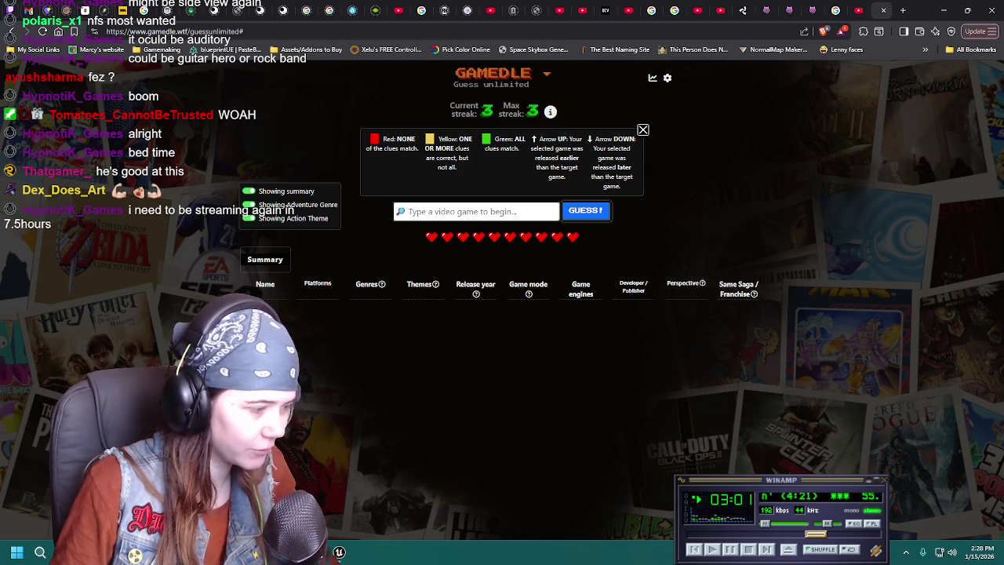
{"action": "key", "text": "alt+Tab"}
{"action": "scroll", "coordinate": [636, 298], "scroll_direction": "down", "scroll_amount": 3}
{"action": "scroll", "coordinate": [636, 297], "scroll_direction": "down", "scroll_amount": 3}
{"action": "mouse_move", "coordinate": [604, 251]}
{"action": "middle_mouse_down"}
{"action": "mouse_move", "coordinate": [636, 297]}
{"action": "mouse_move", "coordinate": [475, 302]}
{"action": "middle_mouse_up"}
{"action": "scroll", "coordinate": [549, 298], "scroll_direction": "up", "scroll_amount": 5}
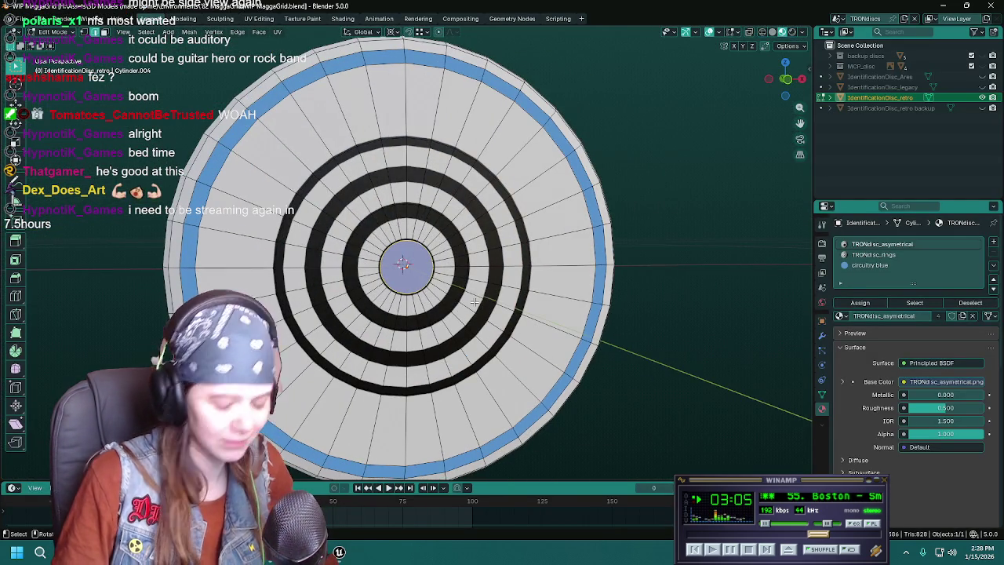
{"action": "key", "text": "KP_1"}
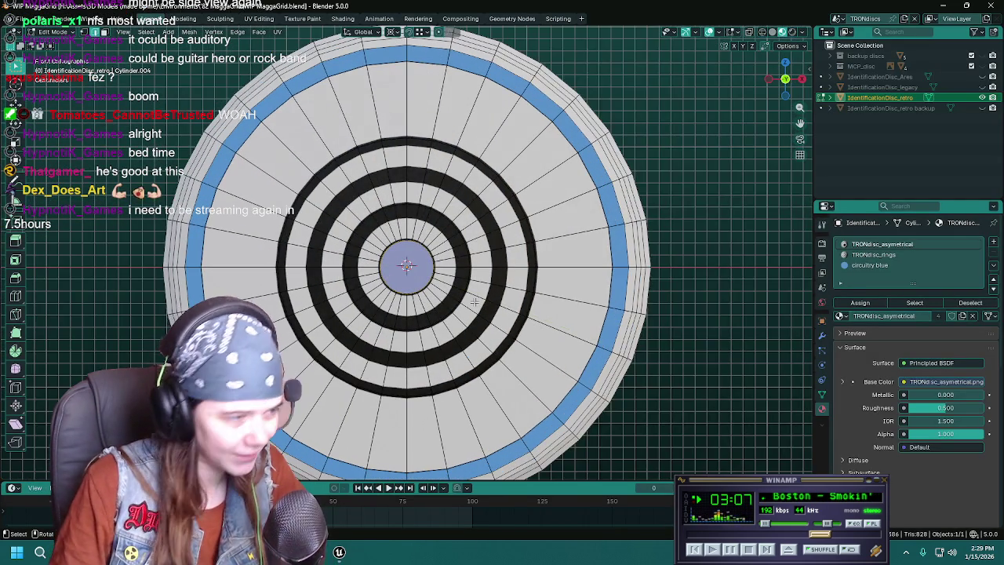
{"action": "scroll", "coordinate": [475, 302], "scroll_direction": "up", "scroll_amount": 4}
{"action": "scroll", "coordinate": [474, 302], "scroll_direction": "down", "scroll_amount": 4}
{"action": "scroll", "coordinate": [475, 302], "scroll_direction": "up", "scroll_amount": 2}
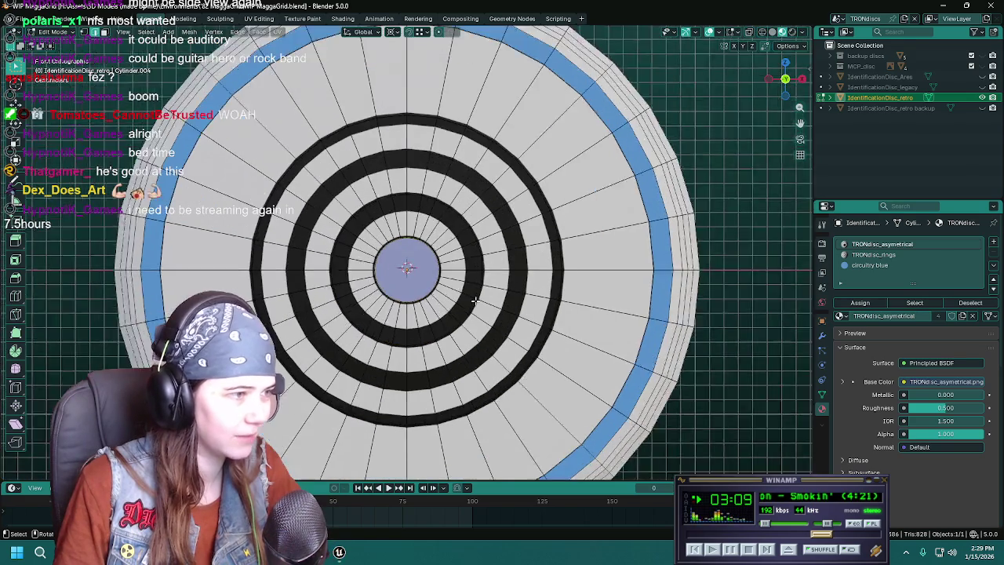
{"action": "scroll", "coordinate": [392, 376], "scroll_direction": "up", "scroll_amount": 2}
{"action": "scroll", "coordinate": [301, 463], "scroll_direction": "down", "scroll_amount": 2}
{"action": "scroll", "coordinate": [306, 451], "scroll_direction": "up", "scroll_amount": 2}
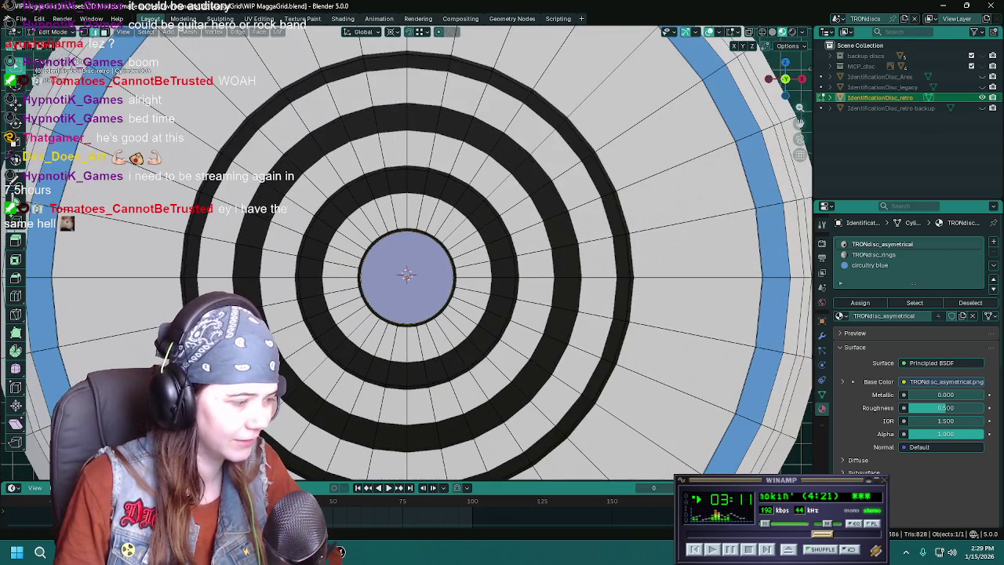
{"action": "key", "text": "alt+Tab"}
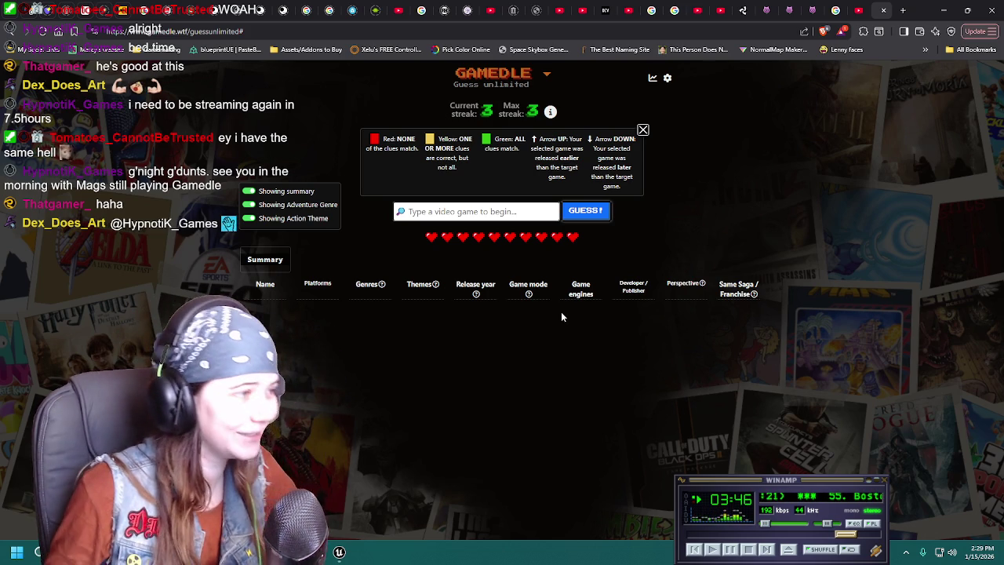
Dismiss the clue legend, clear the old text, and guess Kingdom Hearts II.
{"action": "left_click", "coordinate": [476, 211]}
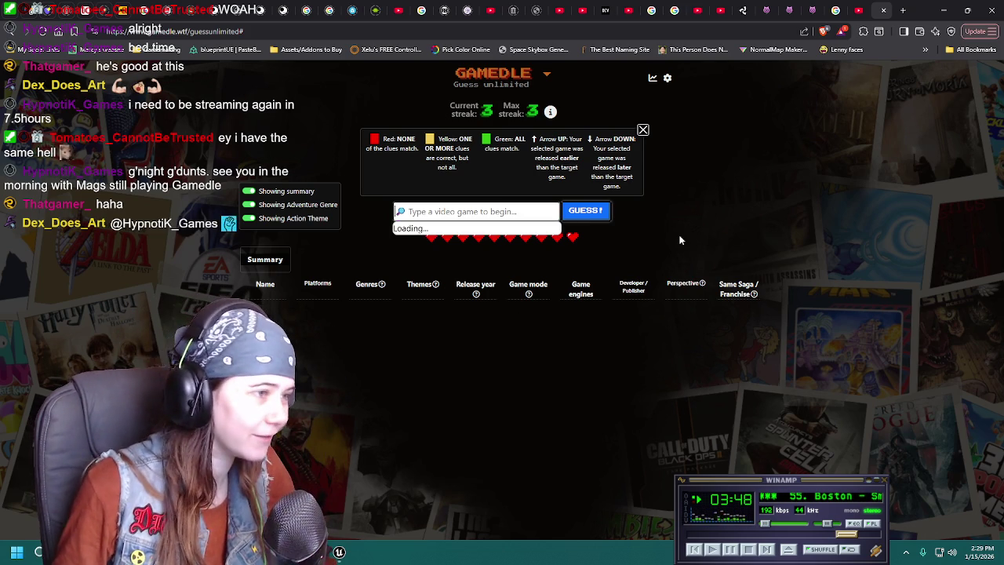
{"action": "left_click", "coordinate": [643, 130]}
{"action": "type", "text": "Guitar Hero"}
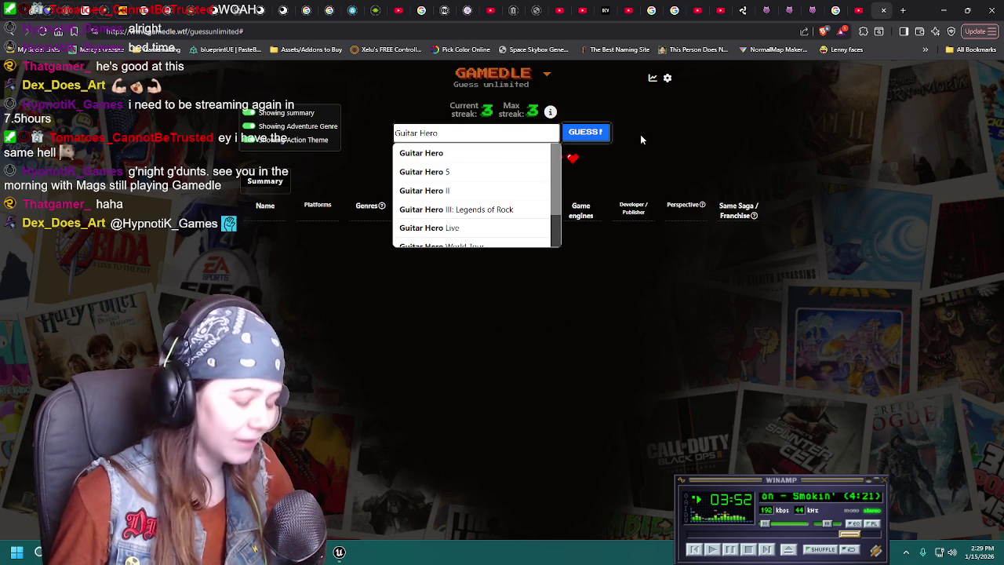
{"action": "key", "text": "ctrl+BackSpace"}
{"action": "key", "text": "ctrl+BackSpace"}
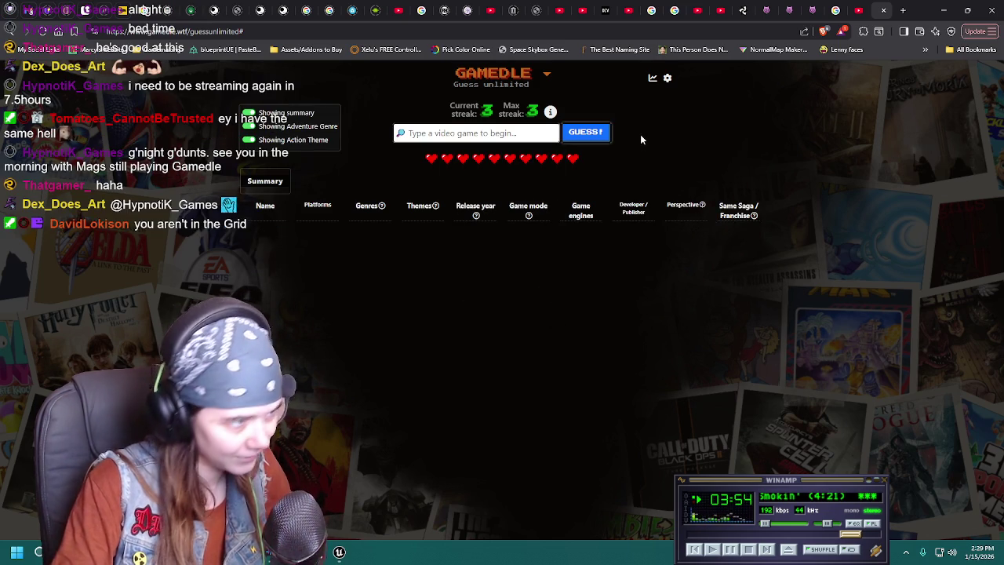
{"action": "type", "text": "kingdom hea"}
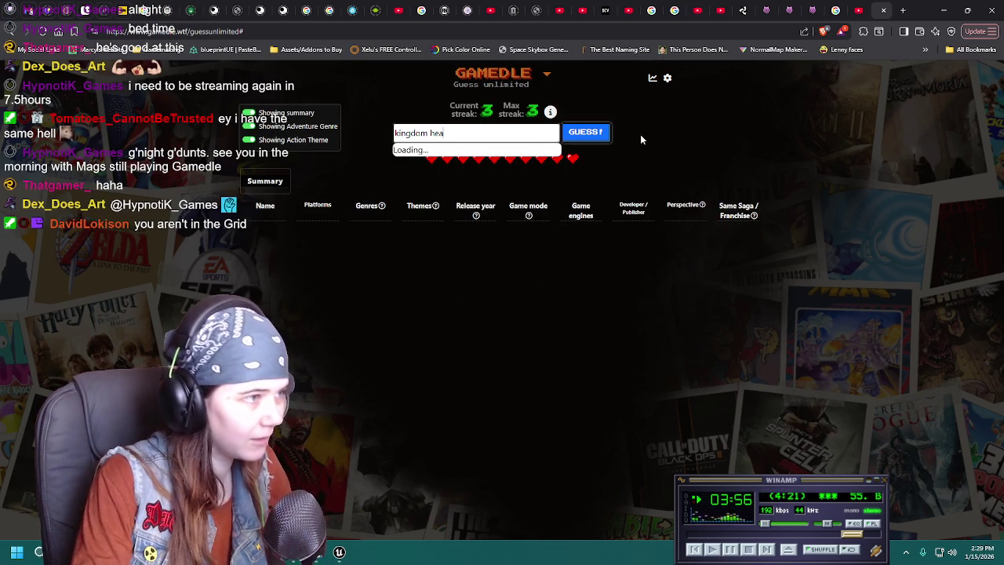
{"action": "type", "text": "rts II"}
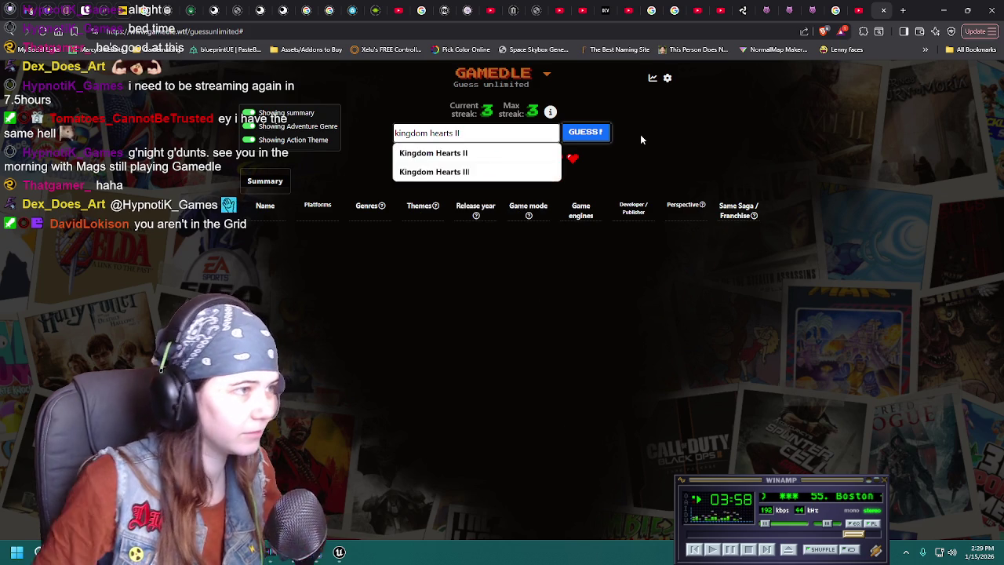
{"action": "left_click", "coordinate": [523, 160]}
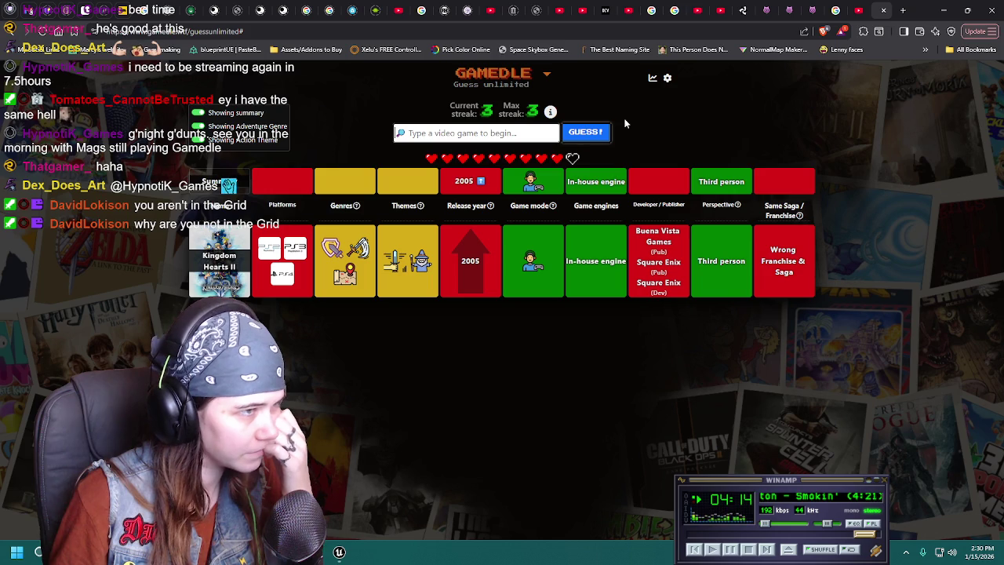
Guess Resident Evil 4 (original).
{"action": "type", "text": "re"}
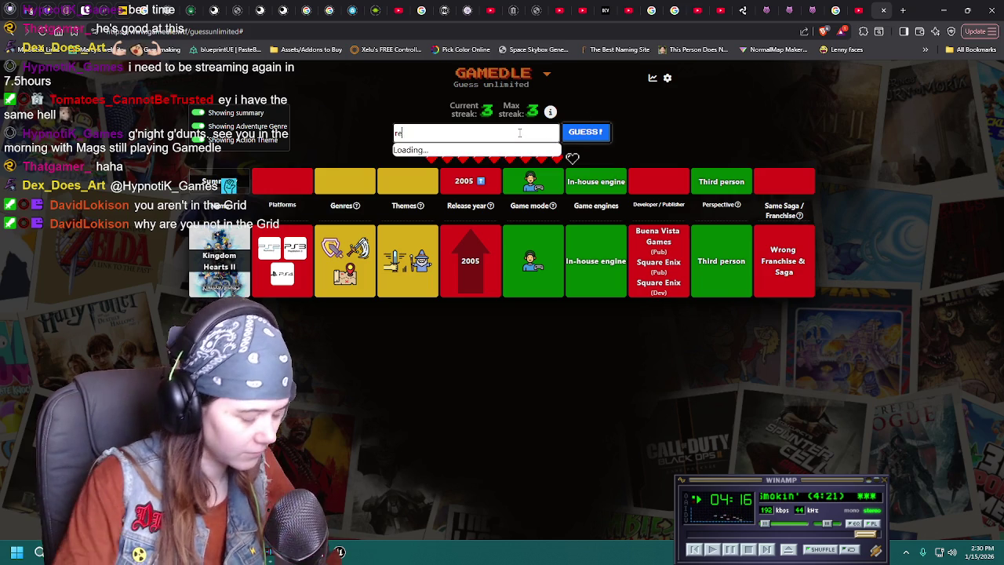
{"action": "type", "text": "sident evil"}
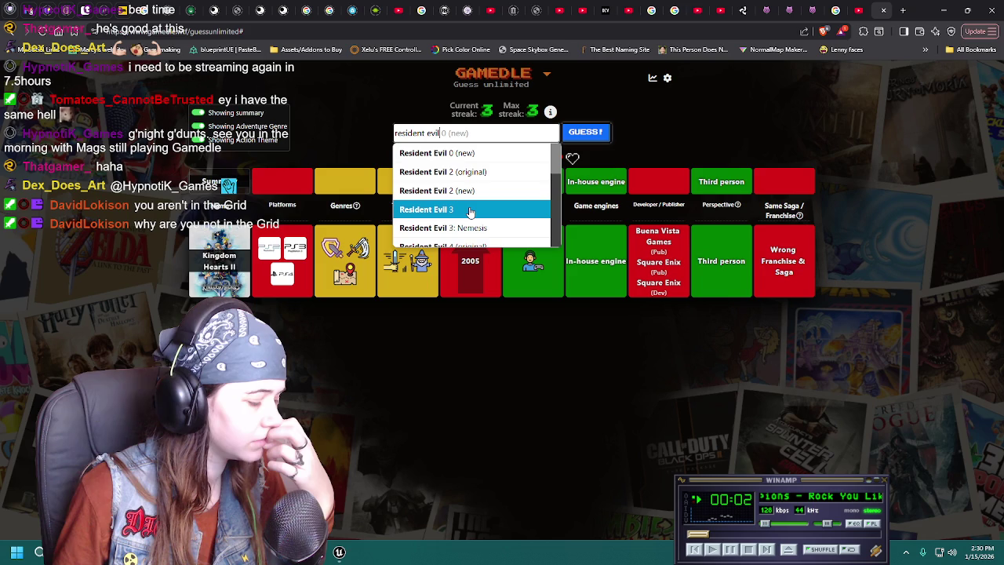
{"action": "left_click", "coordinate": [490, 171]}
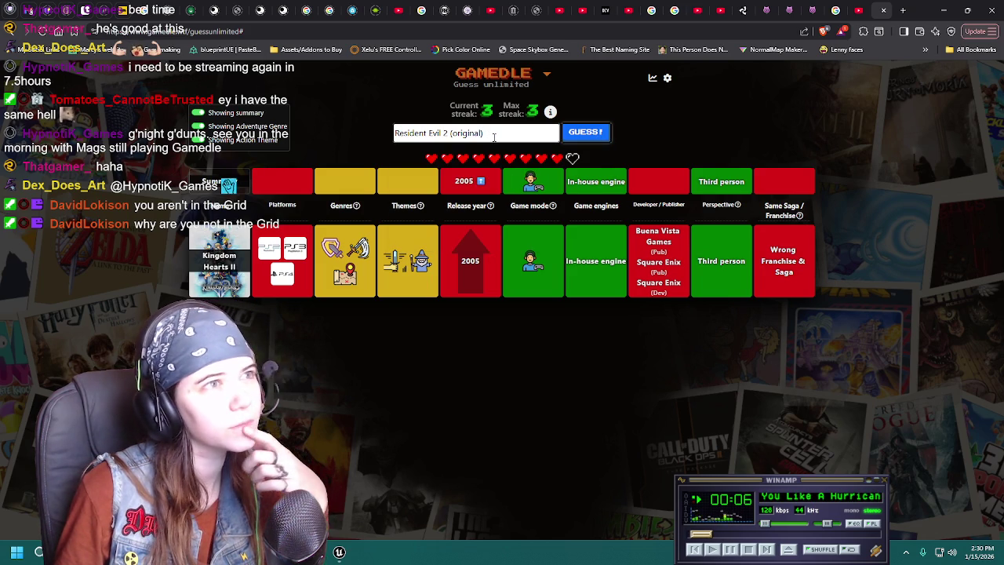
{"action": "left_click_drag", "start_coordinate": [443, 133], "coordinate": [502, 133]}
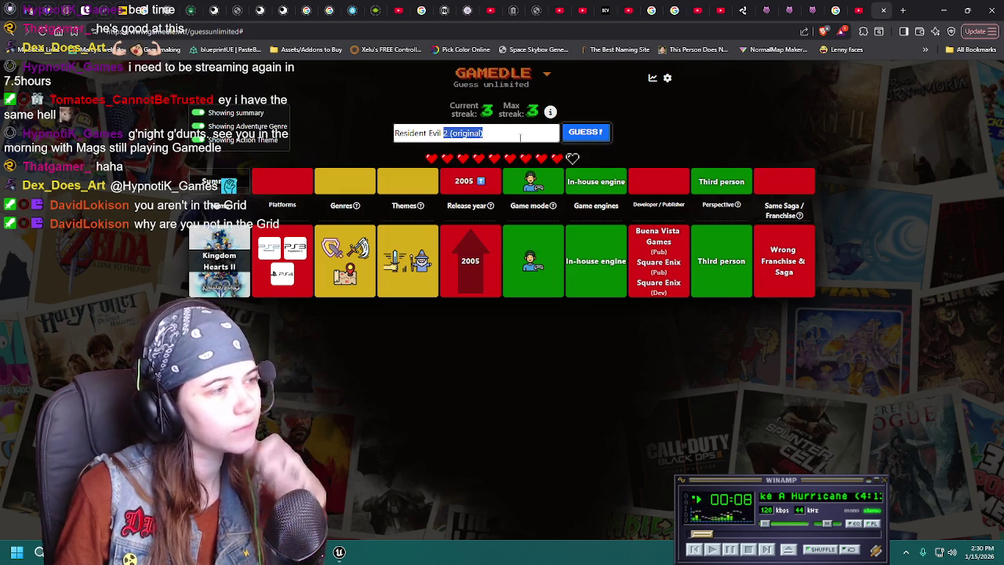
{"action": "type", "text": "4"}
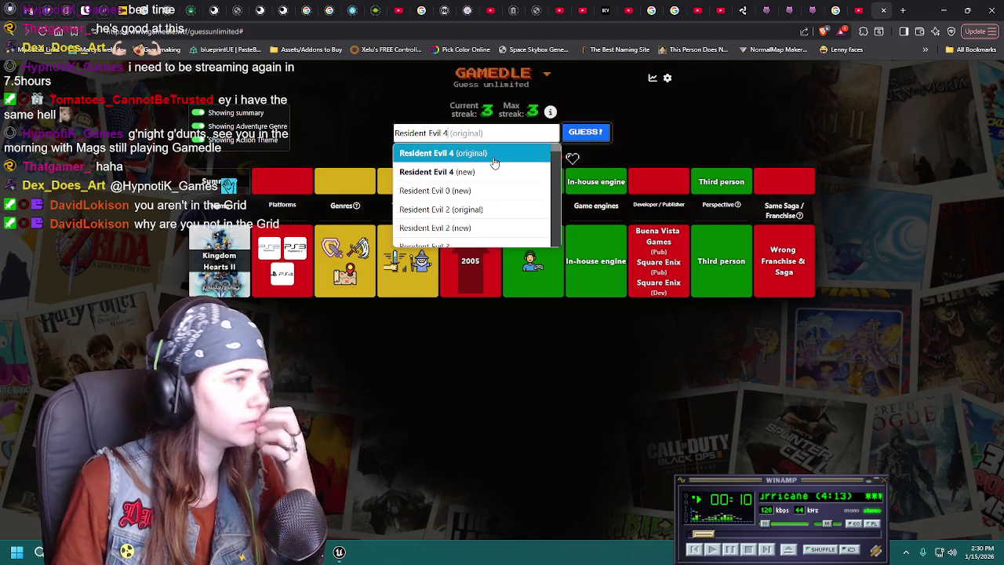
{"action": "left_click", "coordinate": [484, 158]}
{"action": "left_click", "coordinate": [580, 132]}
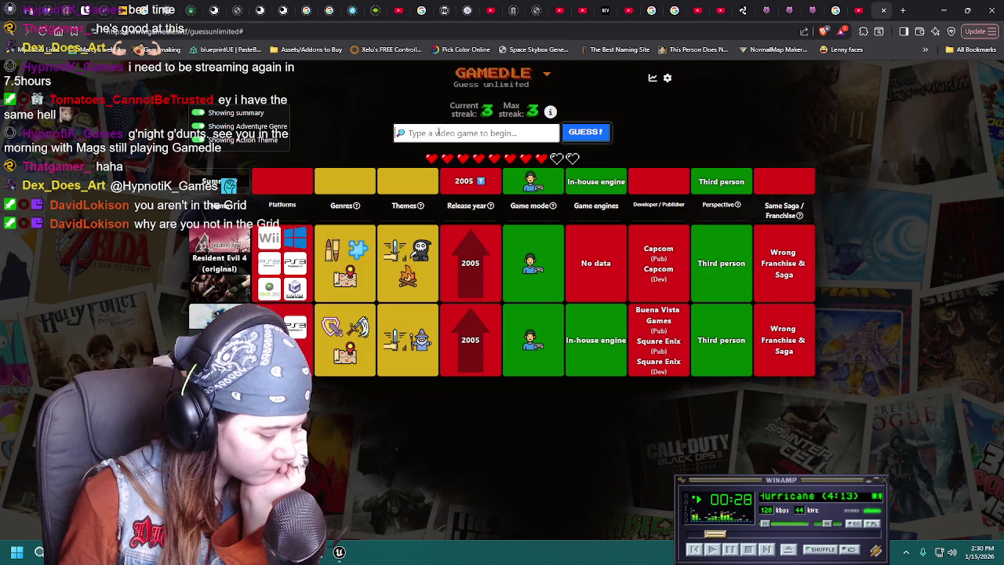
Guess Uncharted: Drake's Fortune from the suggestions.
{"action": "type", "text": "uncharted"}
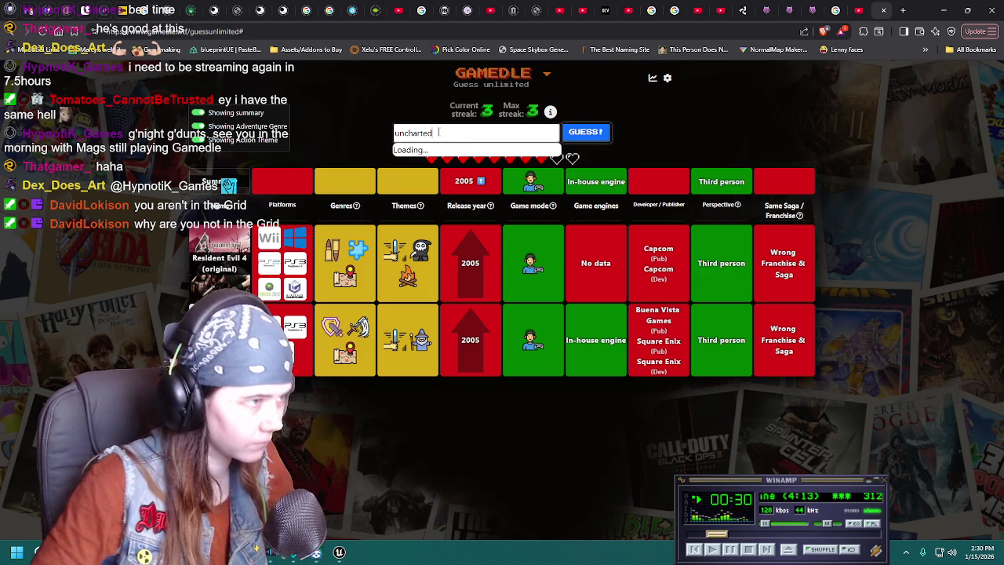
{"action": "scroll", "coordinate": [525, 210], "scroll_direction": "down", "scroll_amount": 1}
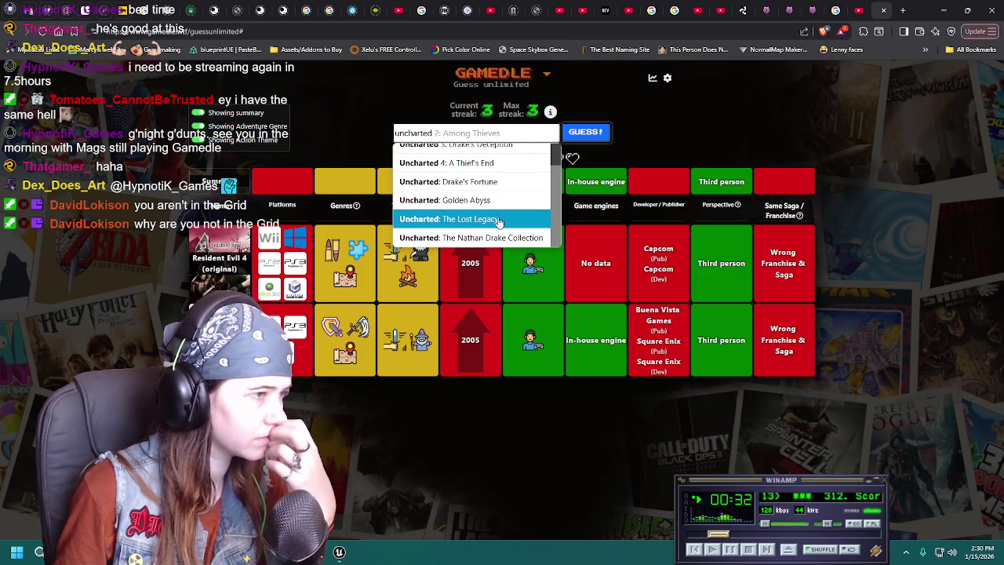
{"action": "scroll", "coordinate": [498, 222], "scroll_direction": "up", "scroll_amount": 1}
{"action": "scroll", "coordinate": [498, 219], "scroll_direction": "down", "scroll_amount": 1}
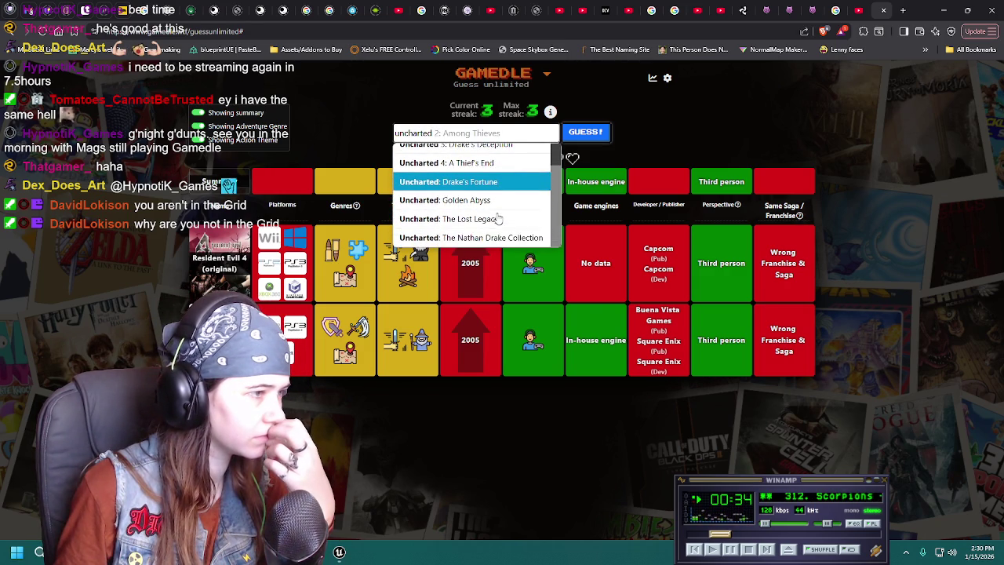
{"action": "scroll", "coordinate": [498, 222], "scroll_direction": "up", "scroll_amount": 1}
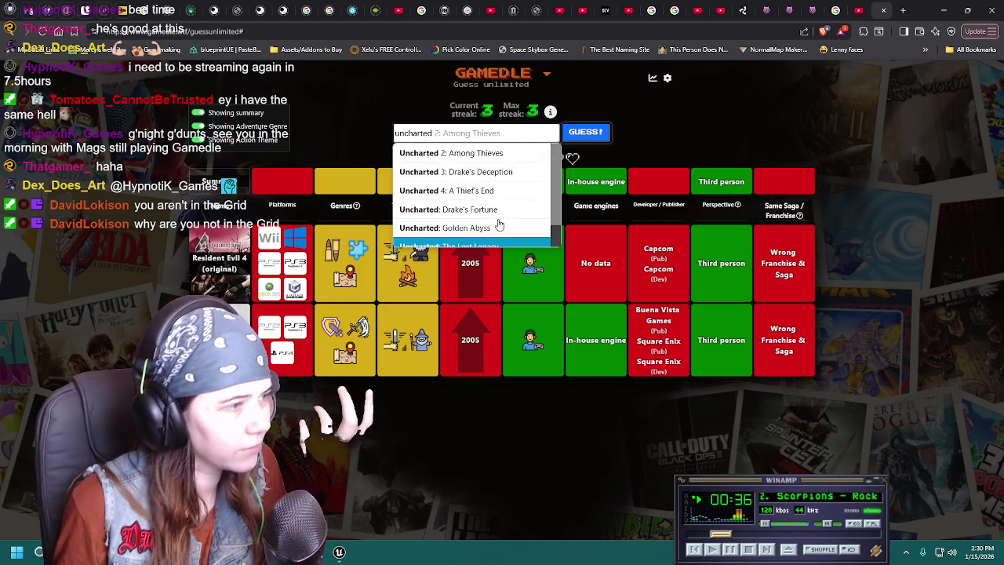
{"action": "left_click", "coordinate": [502, 210]}
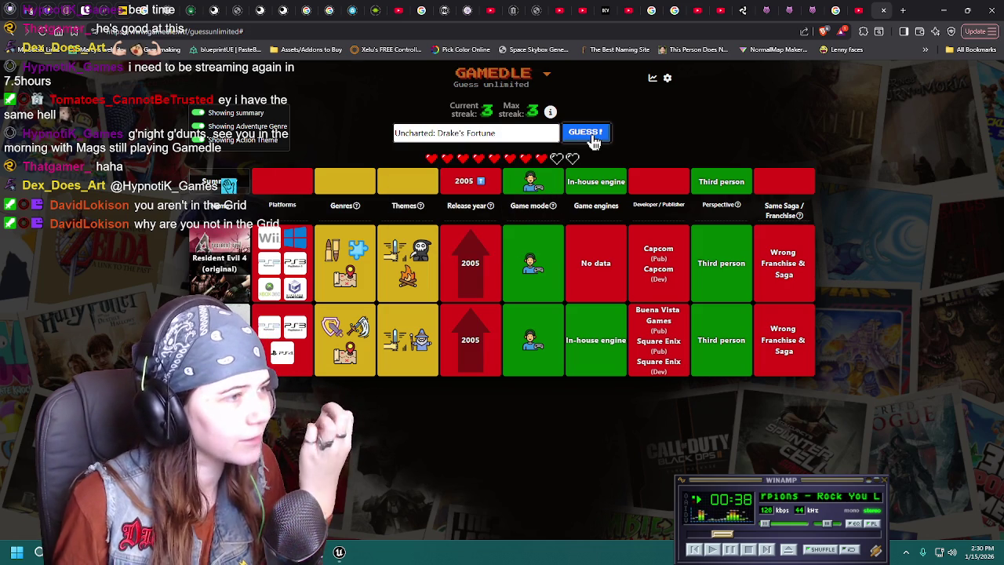
{"action": "left_click", "coordinate": [589, 133]}
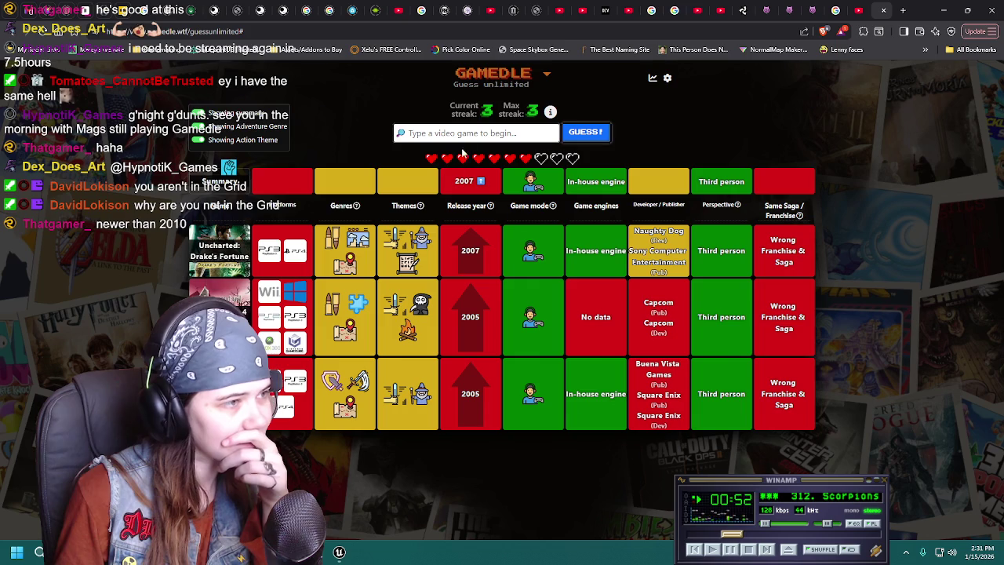
Guess The Last of Us, then switch to the Unreal level with the glowing discs.
{"action": "type", "text": "last of us"}
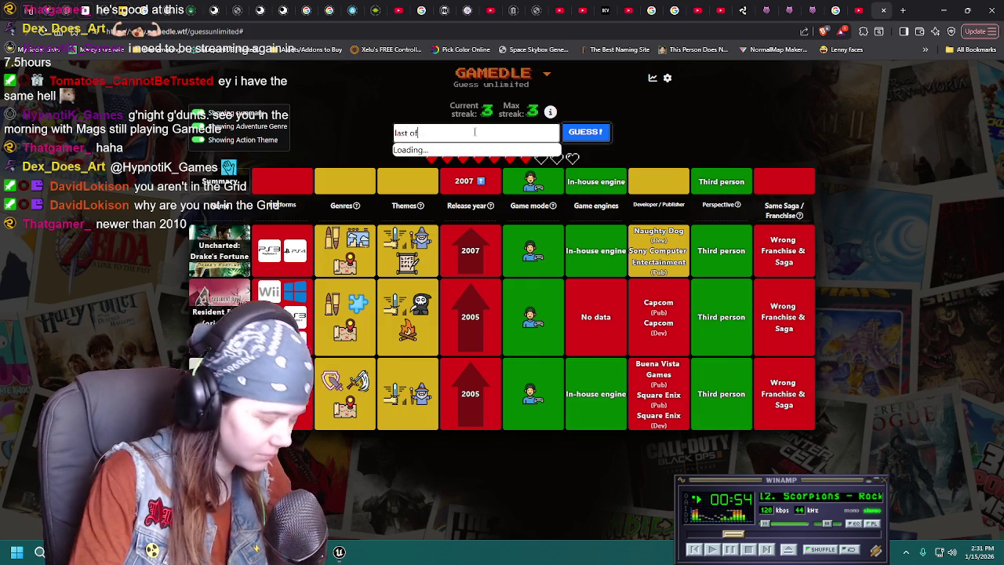
{"action": "key", "text": "Return"}
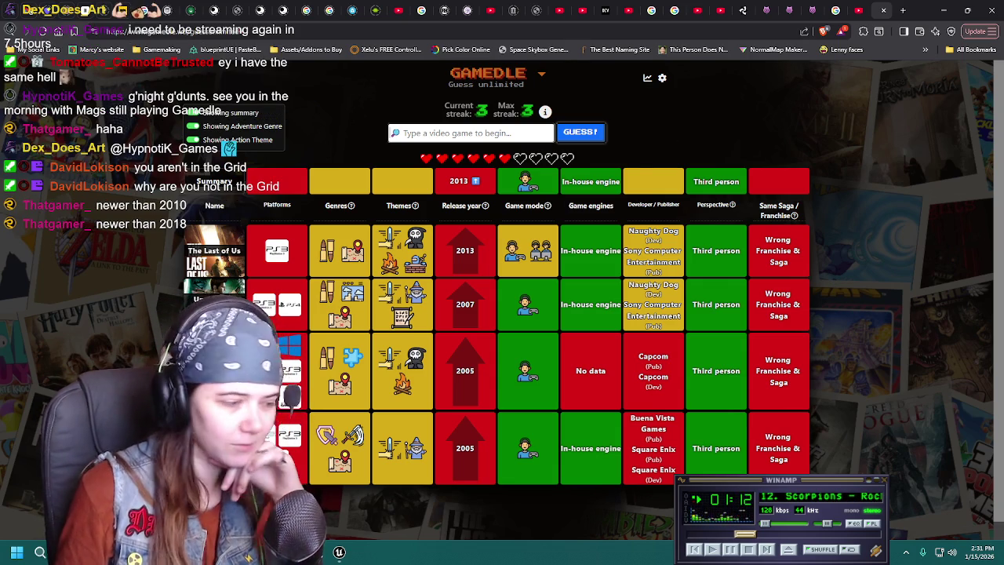
{"action": "key", "text": "alt+Tab"}
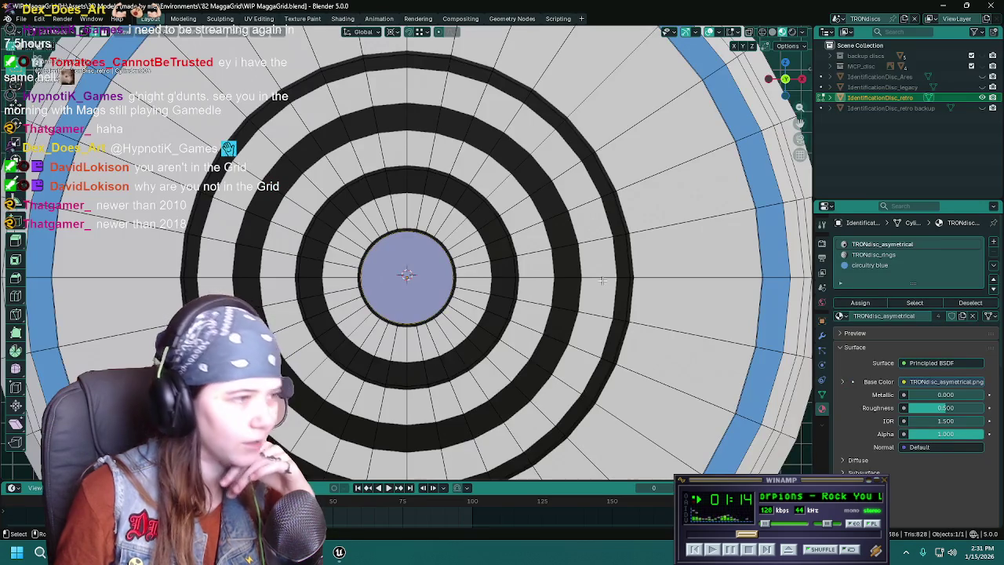
{"action": "scroll", "coordinate": [569, 269], "scroll_direction": "down", "scroll_amount": 4}
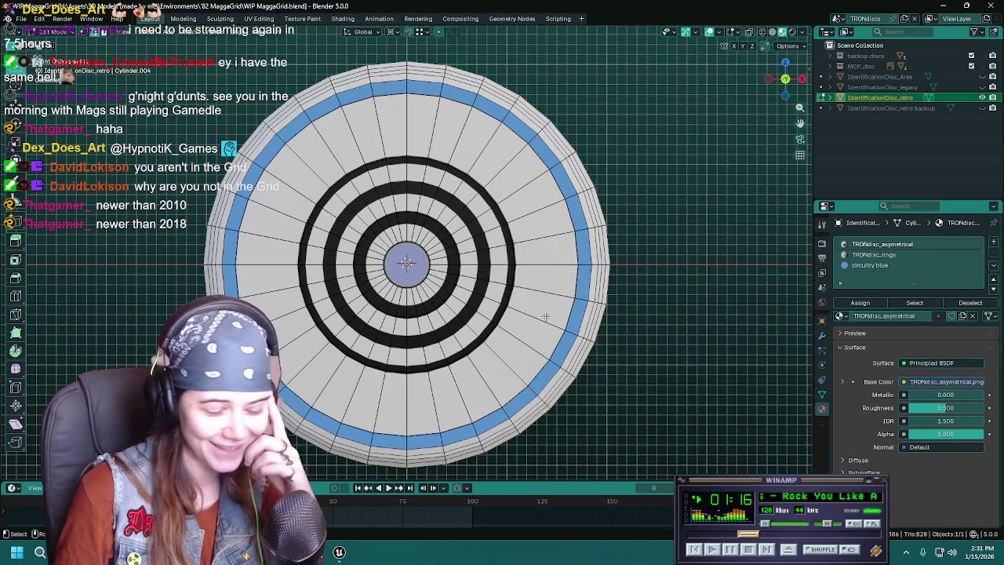
{"action": "key", "text": "alt+Tab"}
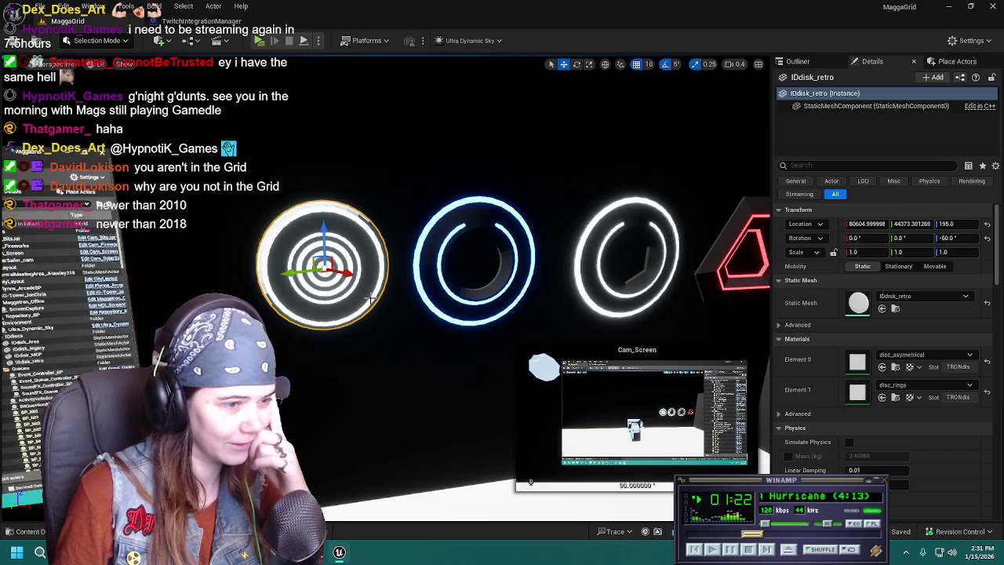
Switch from the Unreal Editor back to the Gamedle browser window.
{"action": "key", "text": "alt+Tab"}
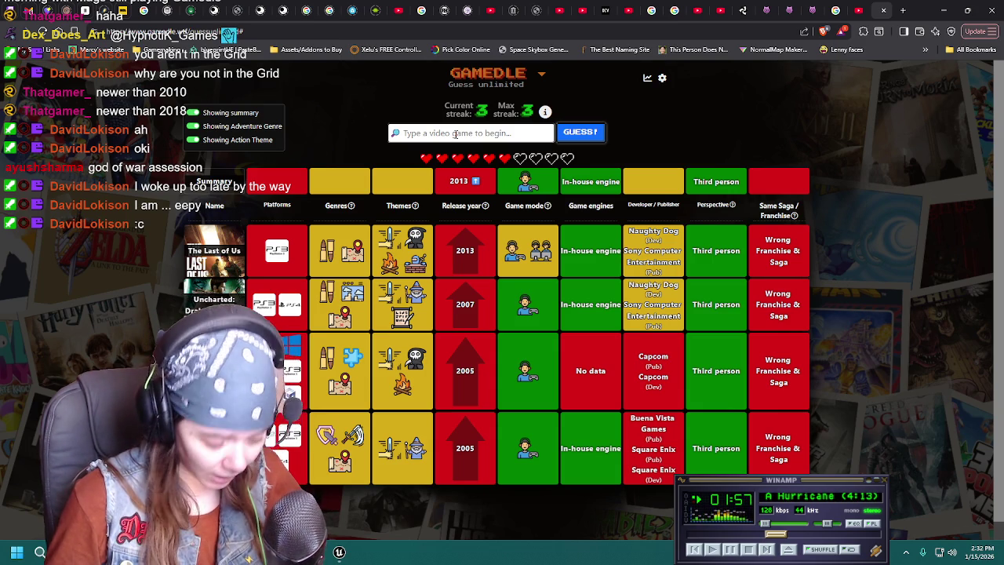
Guess God of War: Ascension from the suggestions.
{"action": "left_click", "coordinate": [455, 134]}
{"action": "type", "text": "g"}
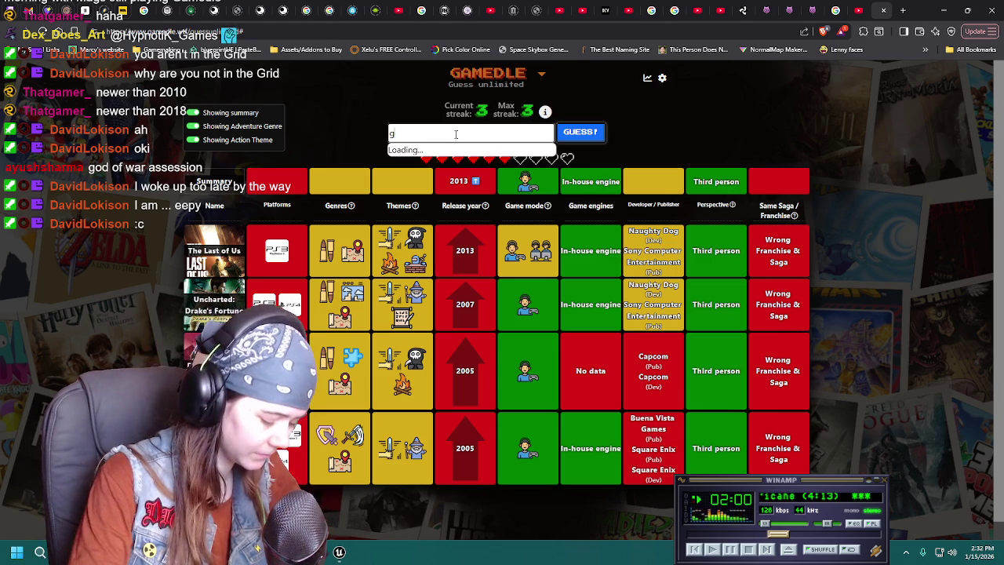
{"action": "type", "text": "od of war"}
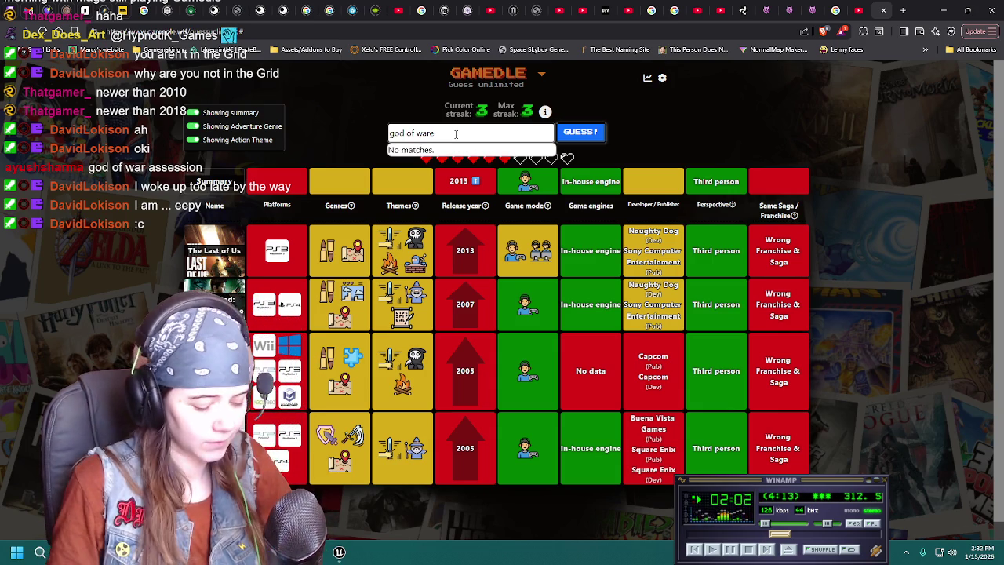
{"action": "scroll", "coordinate": [465, 200], "scroll_direction": "down", "scroll_amount": 1}
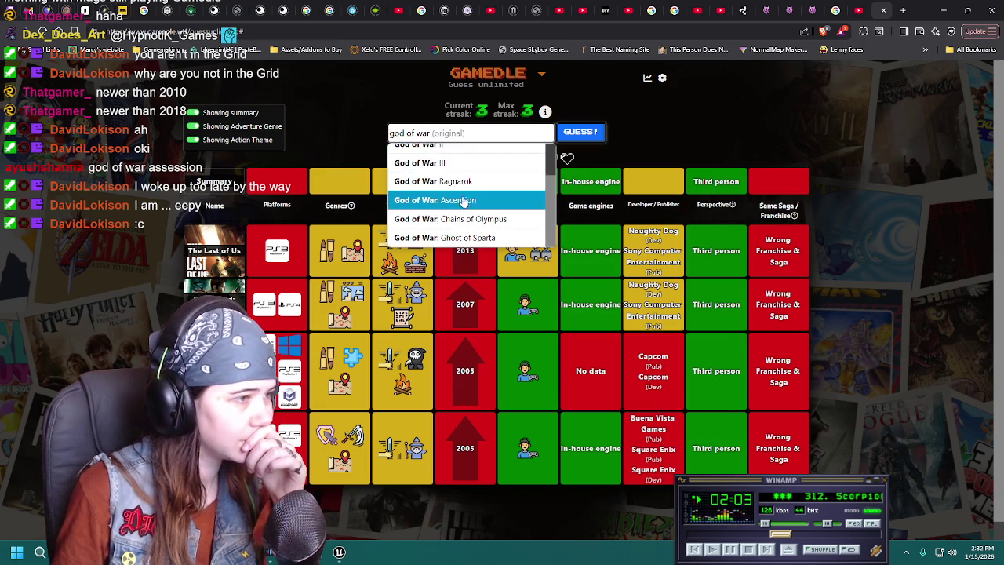
{"action": "left_click", "coordinate": [484, 200]}
{"action": "left_click", "coordinate": [590, 133]}
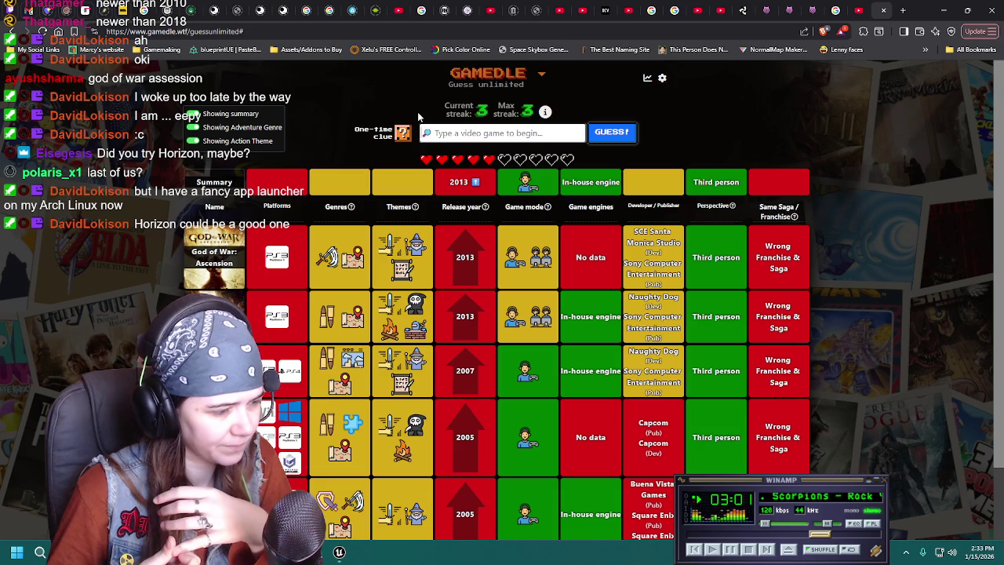
Review the guess table and use the one-time clue.
{"action": "scroll", "coordinate": [404, 313], "scroll_direction": "down", "scroll_amount": 1}
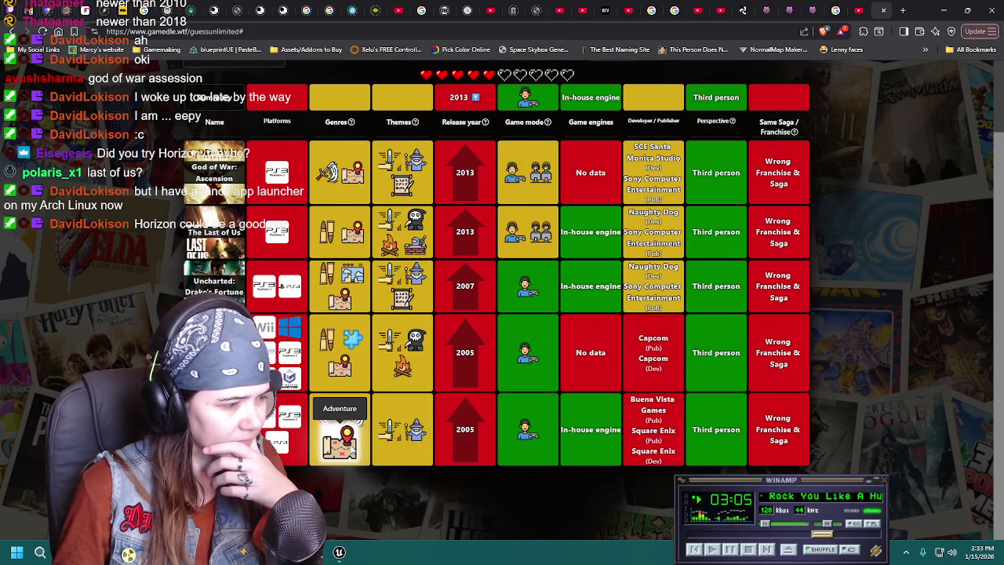
{"action": "scroll", "coordinate": [345, 440], "scroll_direction": "up", "scroll_amount": 1}
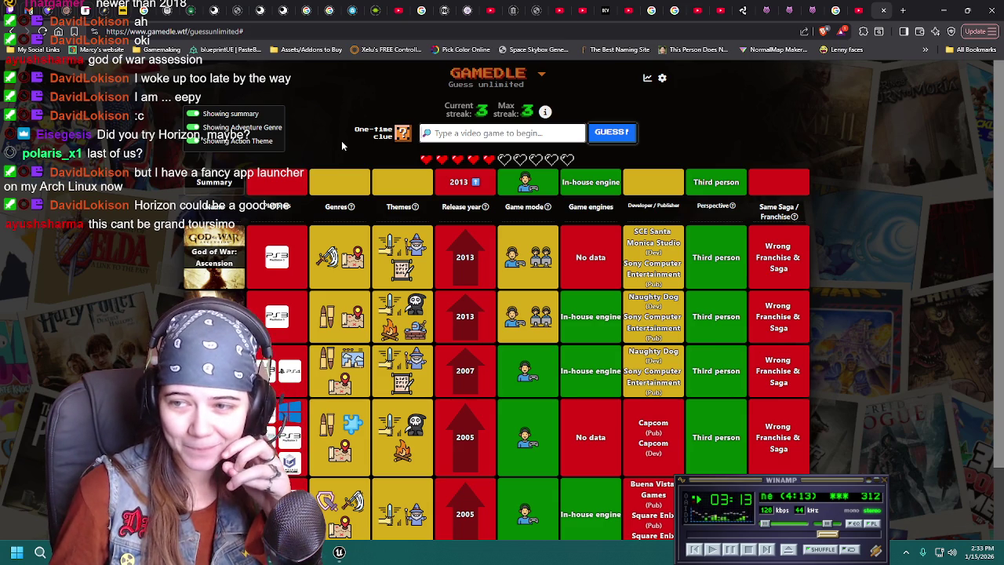
{"action": "scroll", "coordinate": [278, 235], "scroll_direction": "down", "scroll_amount": 1}
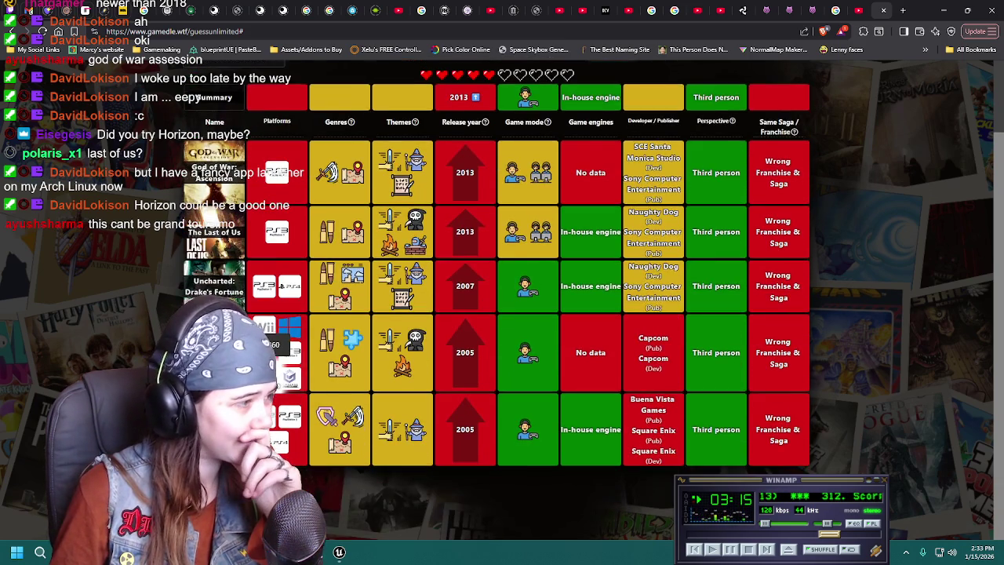
{"action": "scroll", "coordinate": [392, 251], "scroll_direction": "up", "scroll_amount": 1}
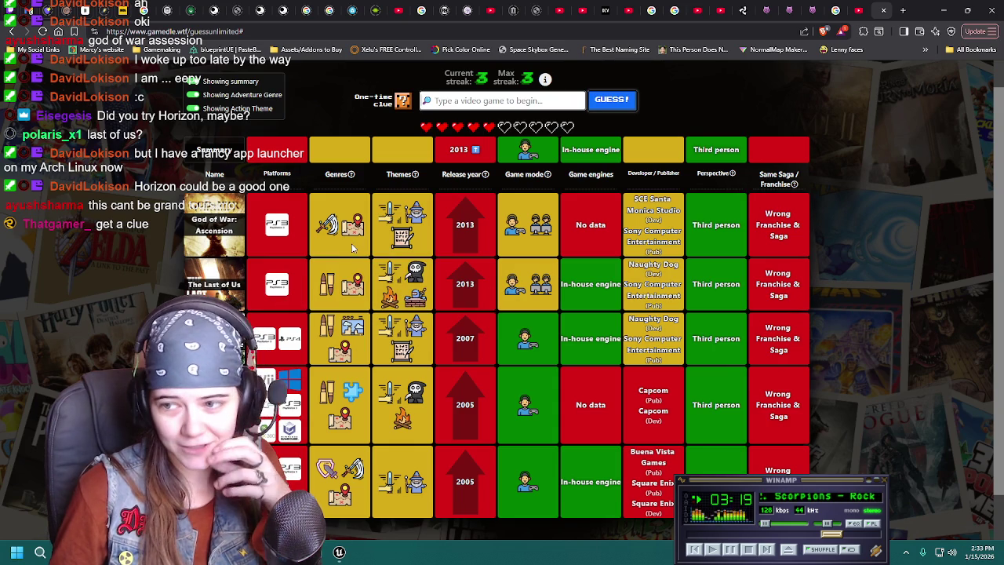
{"action": "scroll", "coordinate": [352, 249], "scroll_direction": "up", "scroll_amount": 1}
{"action": "left_click", "coordinate": [403, 132]}
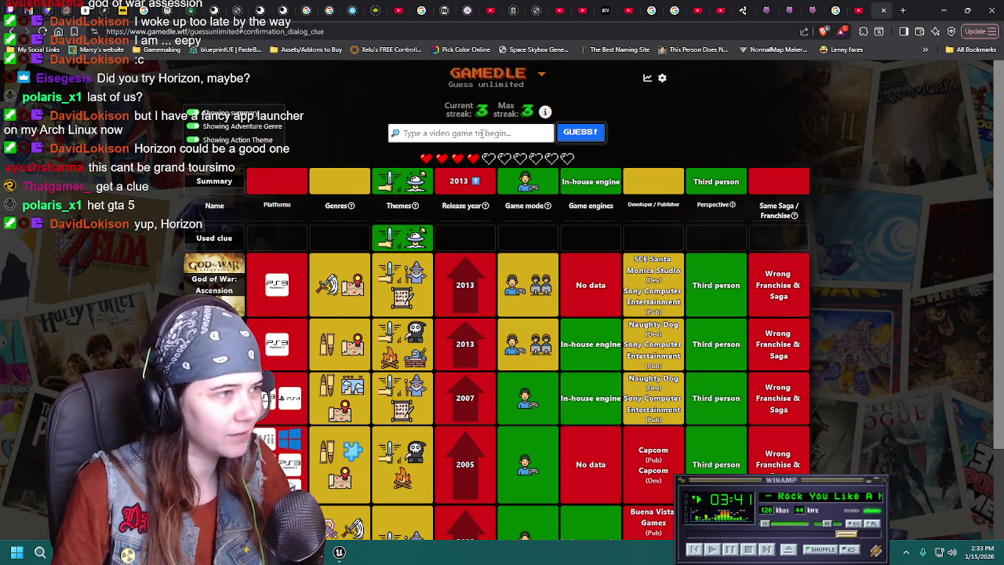
Guess Horizon Zero Dawn, getting 2017 too early and Decima engine red.
{"action": "type", "text": "H"}
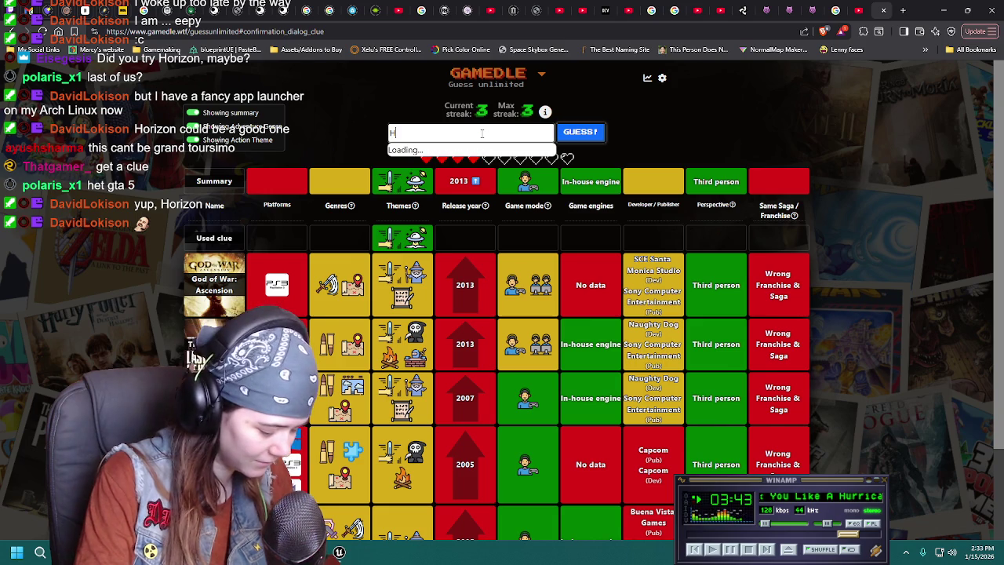
{"action": "type", "text": "orizon"}
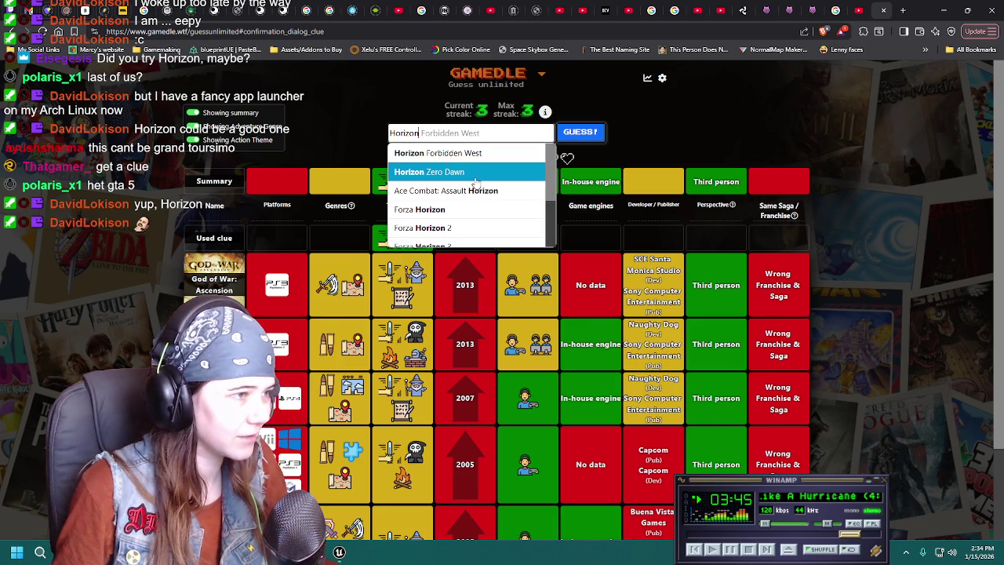
{"action": "left_click", "coordinate": [475, 173]}
{"action": "left_click", "coordinate": [579, 132]}
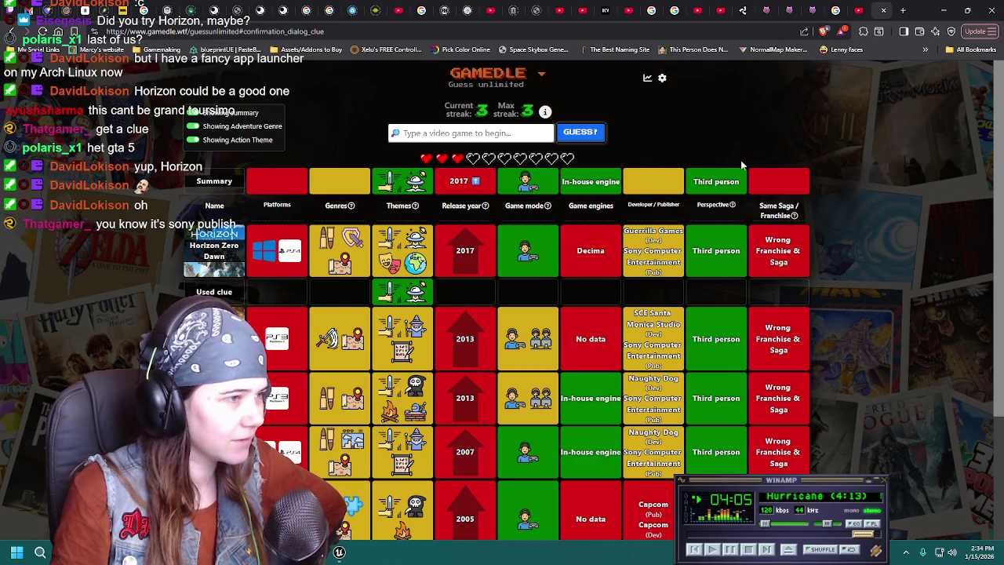
{"action": "scroll", "coordinate": [659, 275], "scroll_direction": "down", "scroll_amount": 2}
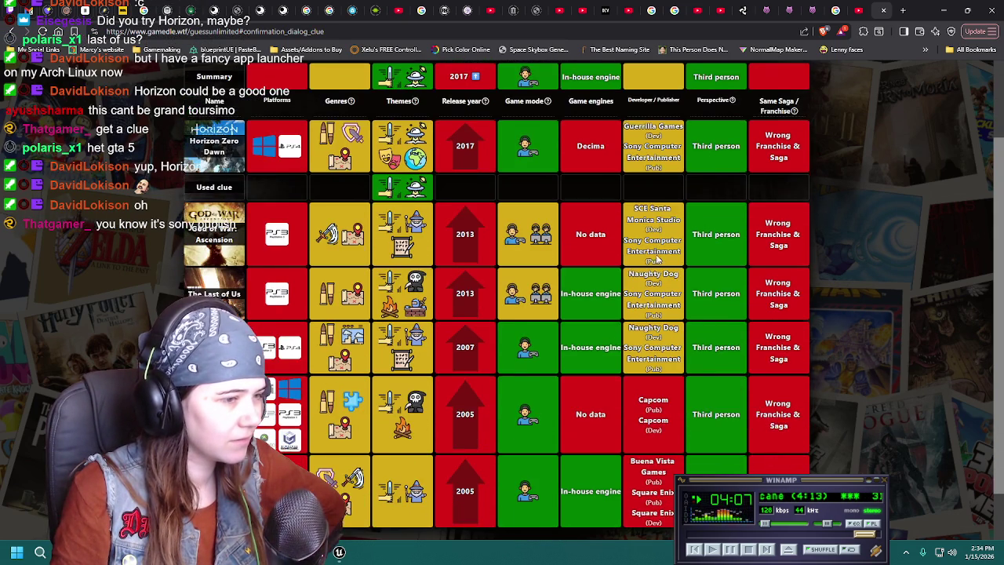
{"action": "scroll", "coordinate": [663, 408], "scroll_direction": "down", "scroll_amount": 1}
{"action": "scroll", "coordinate": [663, 410], "scroll_direction": "up", "scroll_amount": 3}
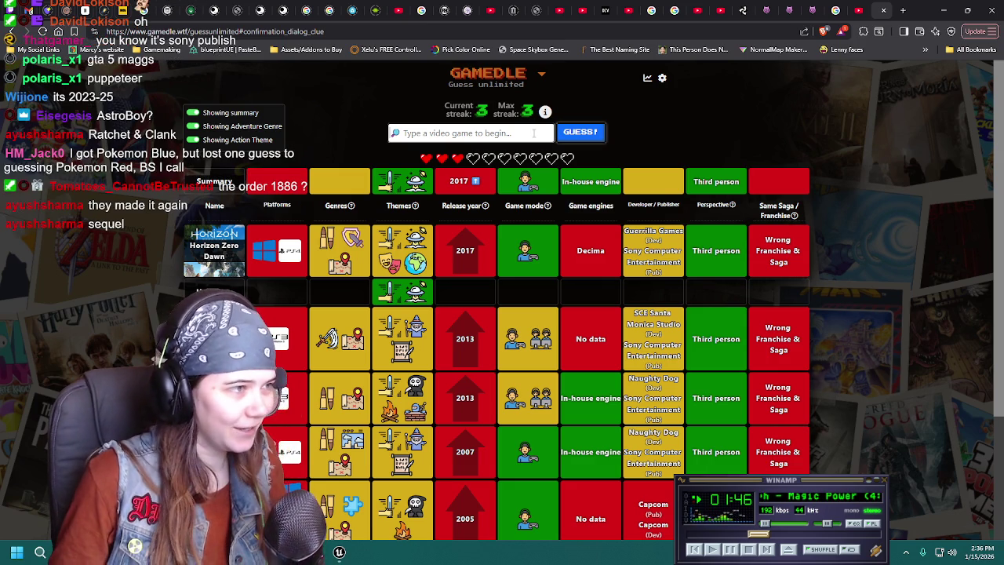
Guess Ratchet & Clank: Rift Apart.
{"action": "type", "text": "Ratchet"}
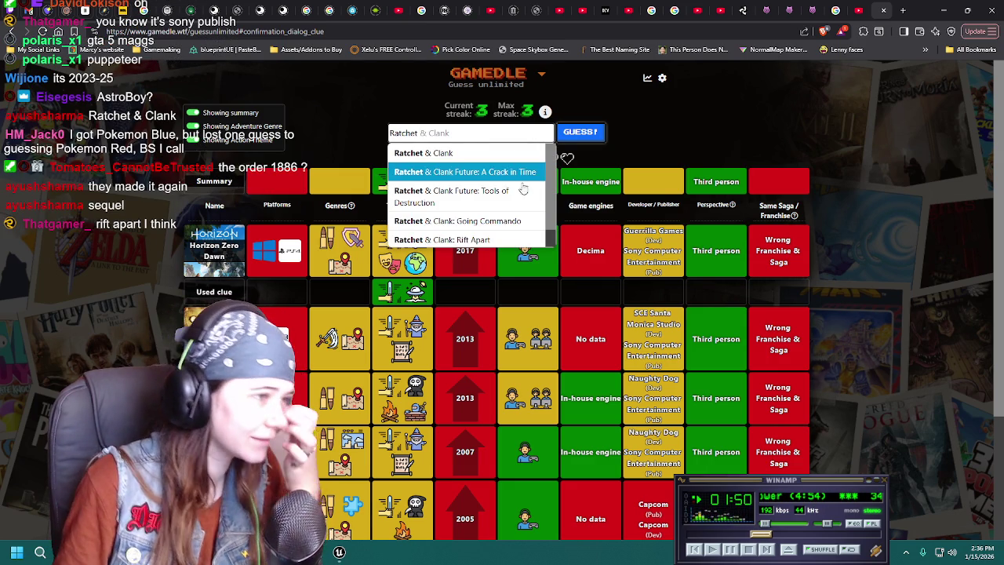
{"action": "scroll", "coordinate": [525, 201], "scroll_direction": "down", "scroll_amount": 1}
{"action": "scroll", "coordinate": [525, 201], "scroll_direction": "up", "scroll_amount": 1}
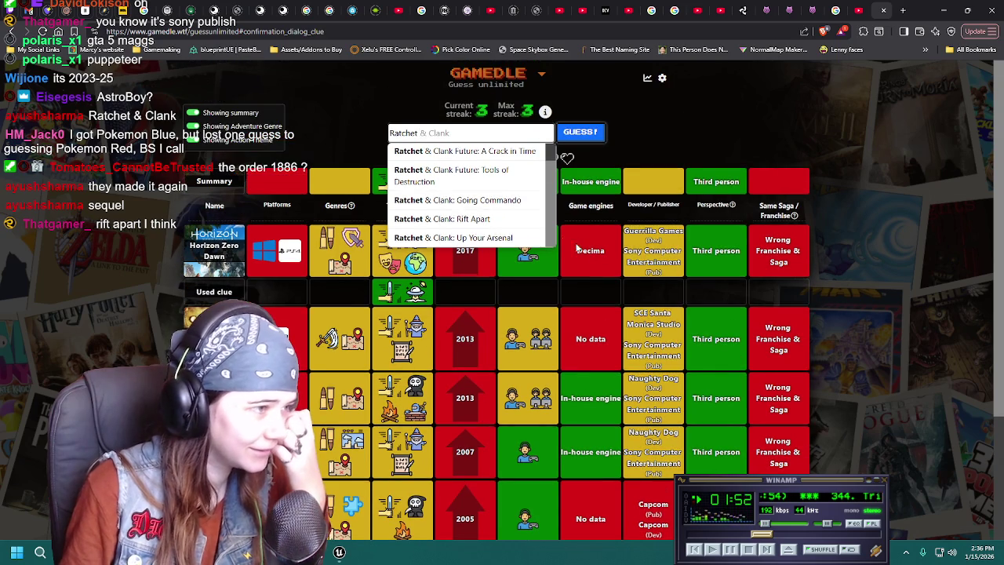
{"action": "scroll", "coordinate": [508, 218], "scroll_direction": "up", "scroll_amount": 1}
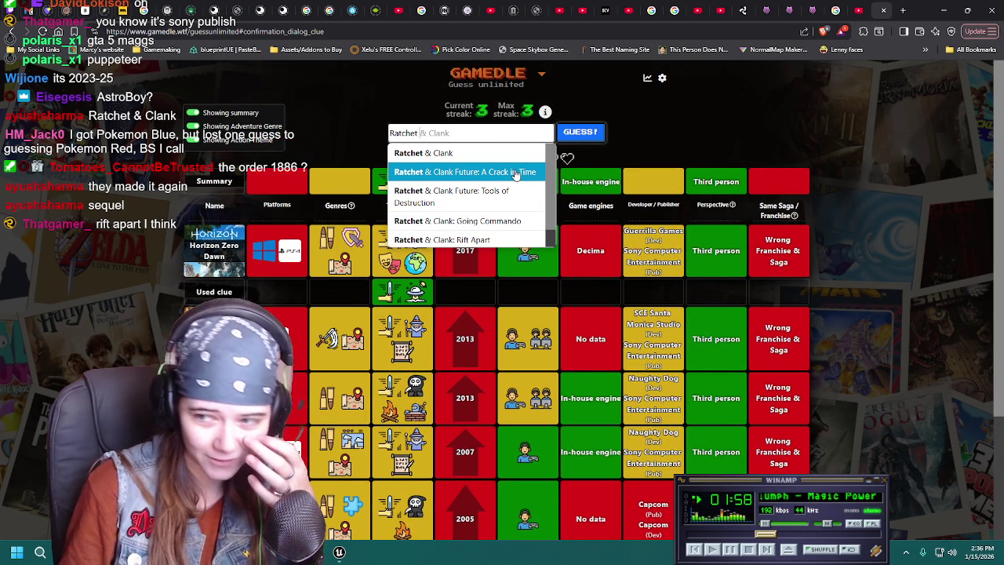
{"action": "scroll", "coordinate": [518, 194], "scroll_direction": "down", "scroll_amount": 1}
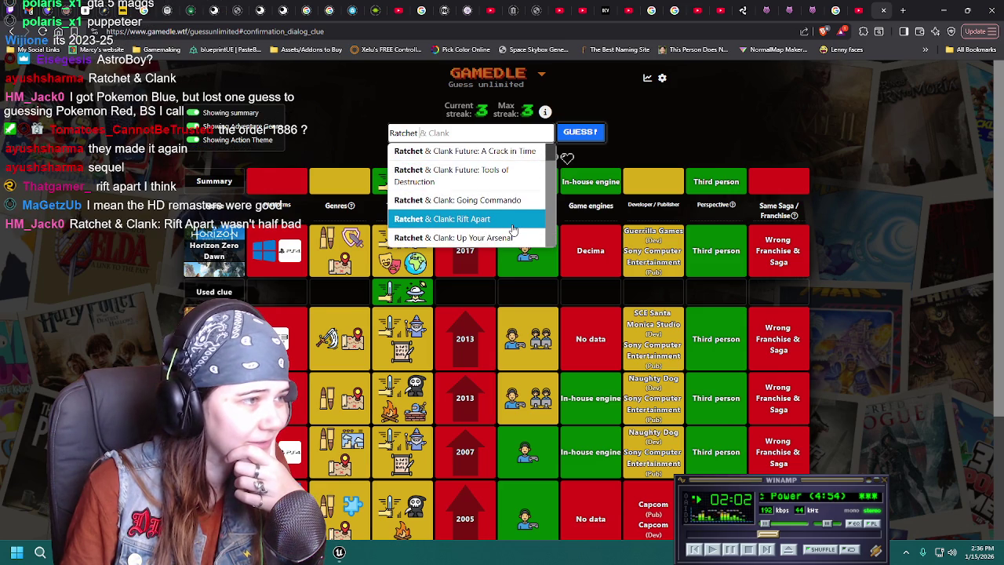
{"action": "left_click", "coordinate": [512, 223]}
{"action": "left_click", "coordinate": [580, 131]}
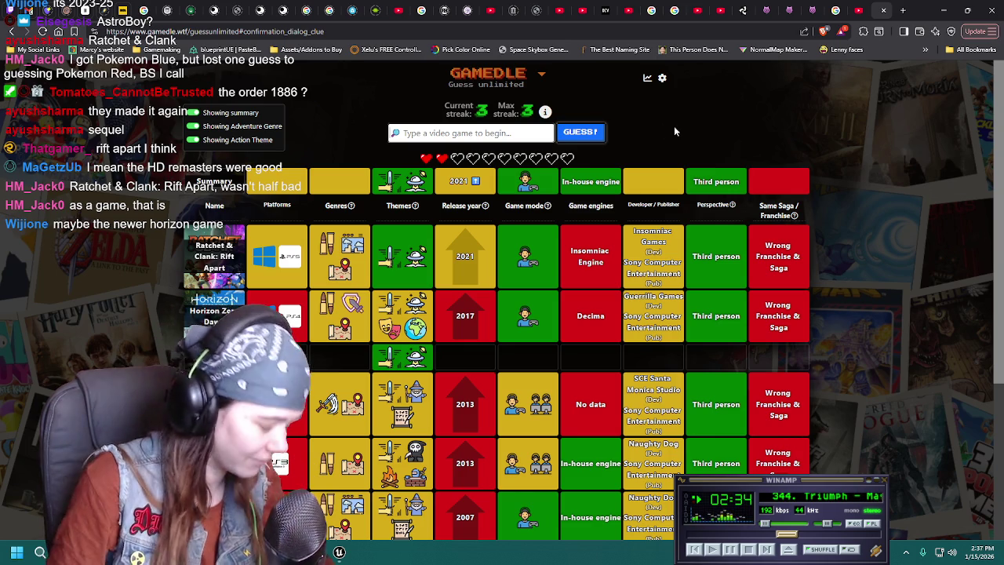
Guess Horizon Forbidden West.
{"action": "type", "text": "horizon"}
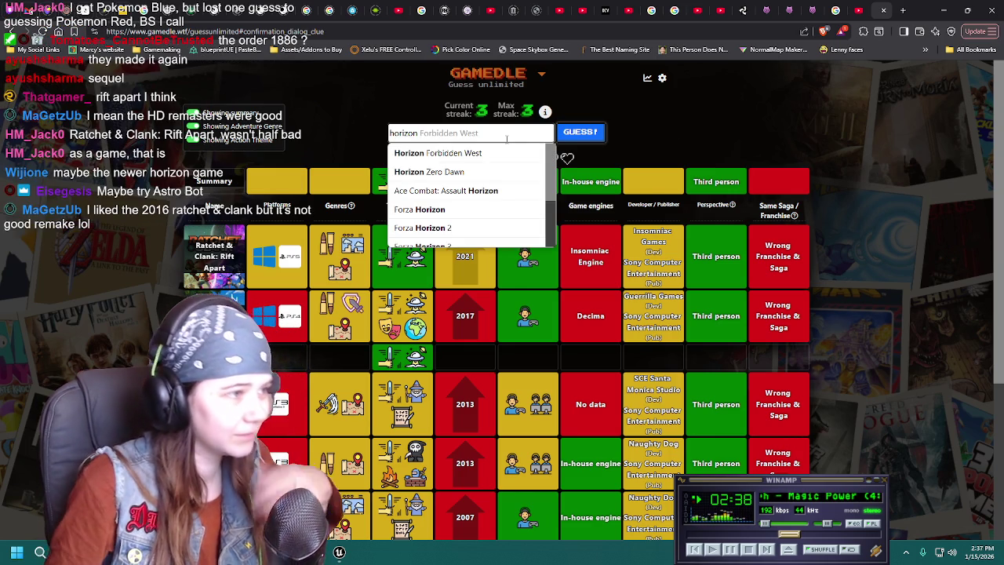
{"action": "left_click", "coordinate": [541, 150]}
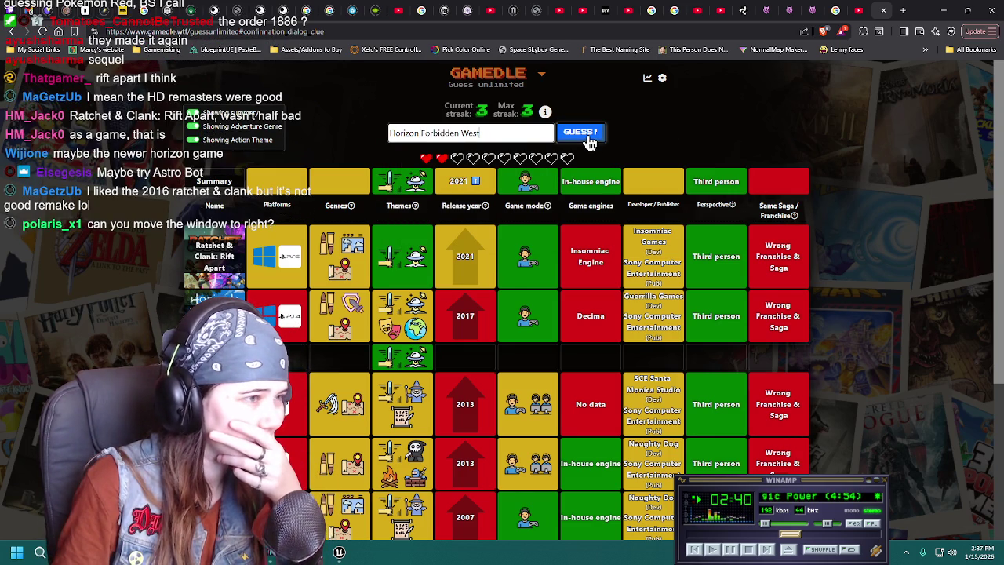
{"action": "left_click", "coordinate": [588, 134]}
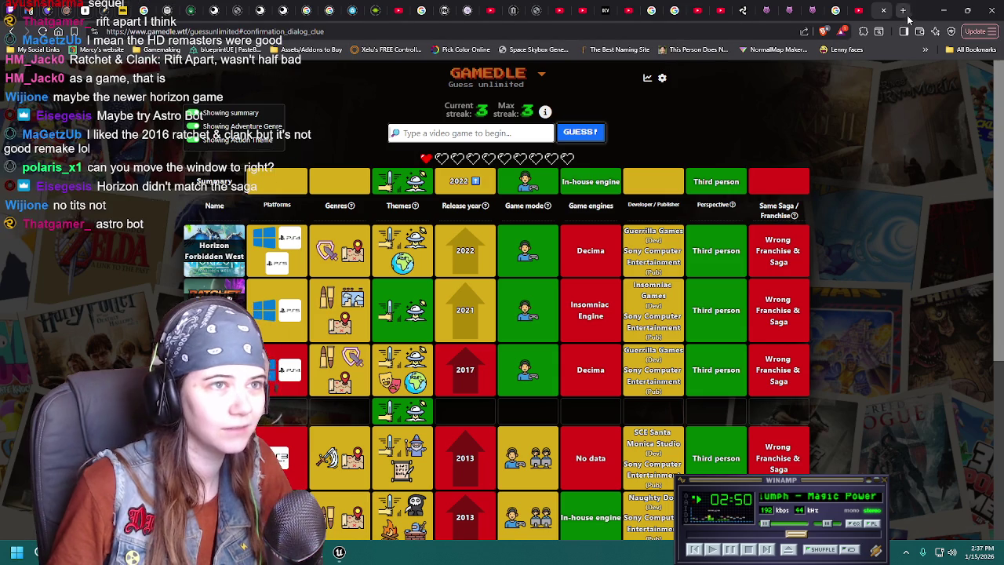
Shrink the browser over the Unreal editor and guess Astro Bot.
{"action": "left_click_drag", "start_coordinate": [923, 17], "coordinate": [836, 53]}
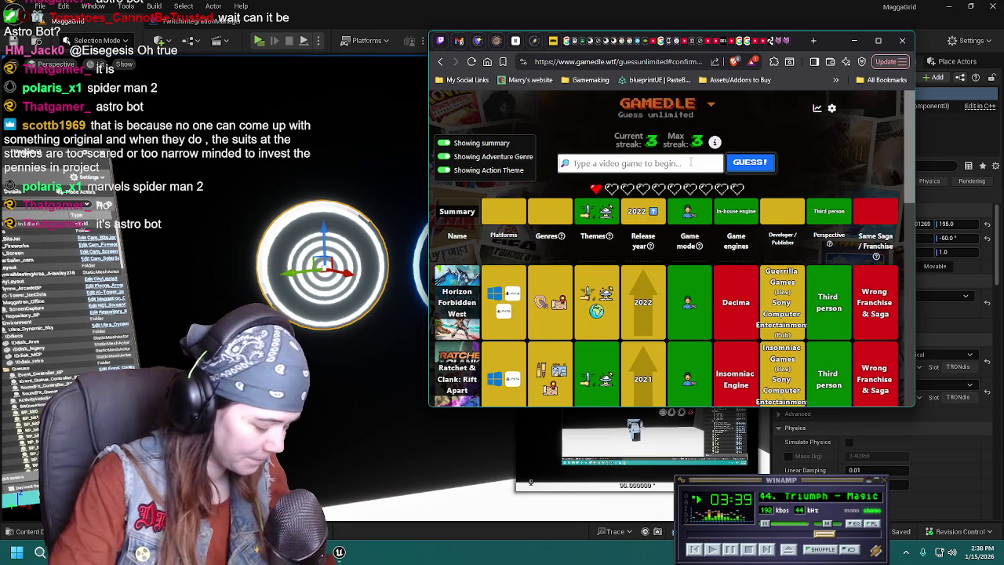
{"action": "type", "text": "Astro Bot"}
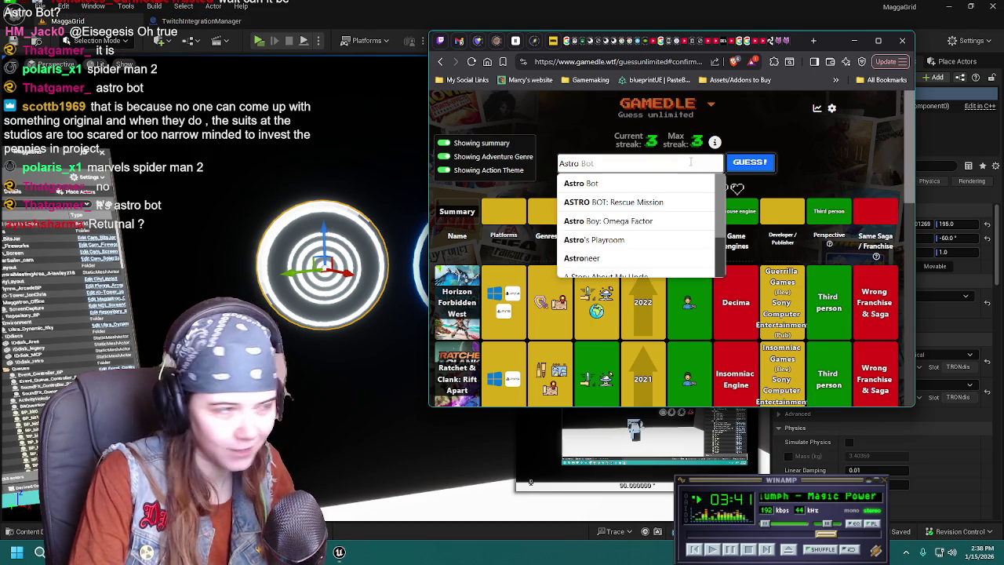
{"action": "key", "text": "Return"}
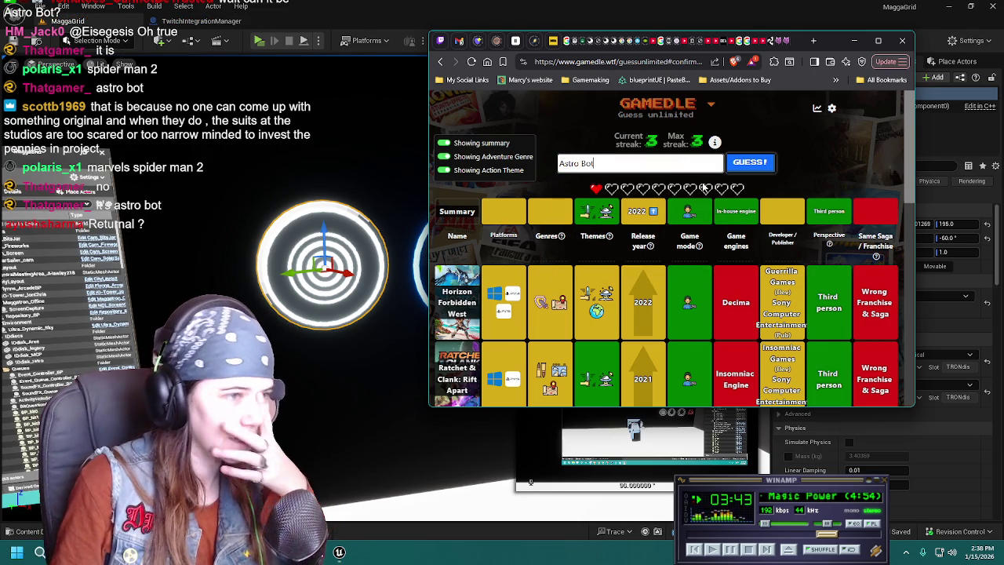
{"action": "left_click", "coordinate": [752, 166]}
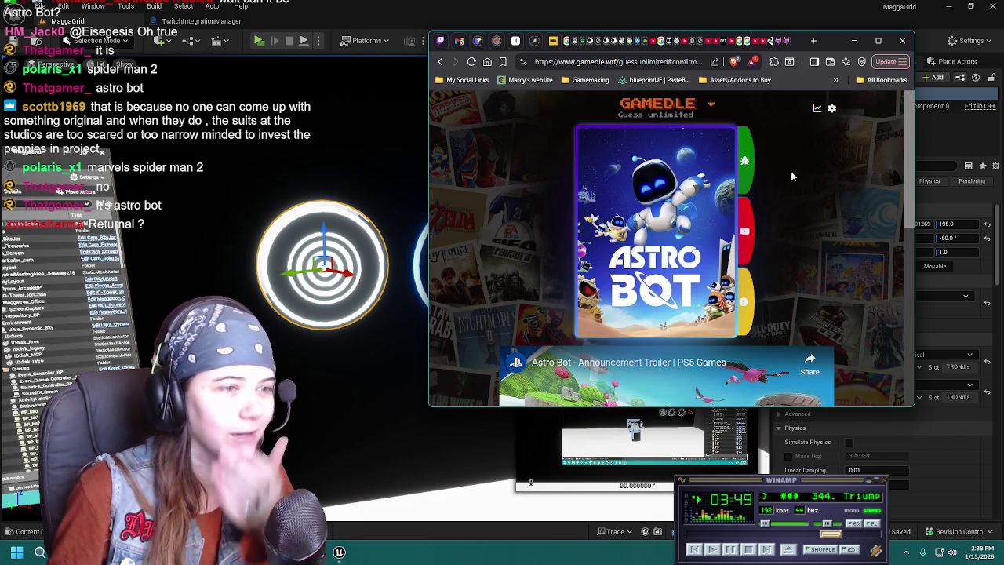
Start a fresh Gamedle round after the Astro Bot win.
{"action": "scroll", "coordinate": [839, 264], "scroll_direction": "down", "scroll_amount": 2}
{"action": "scroll", "coordinate": [839, 265], "scroll_direction": "down", "scroll_amount": 2}
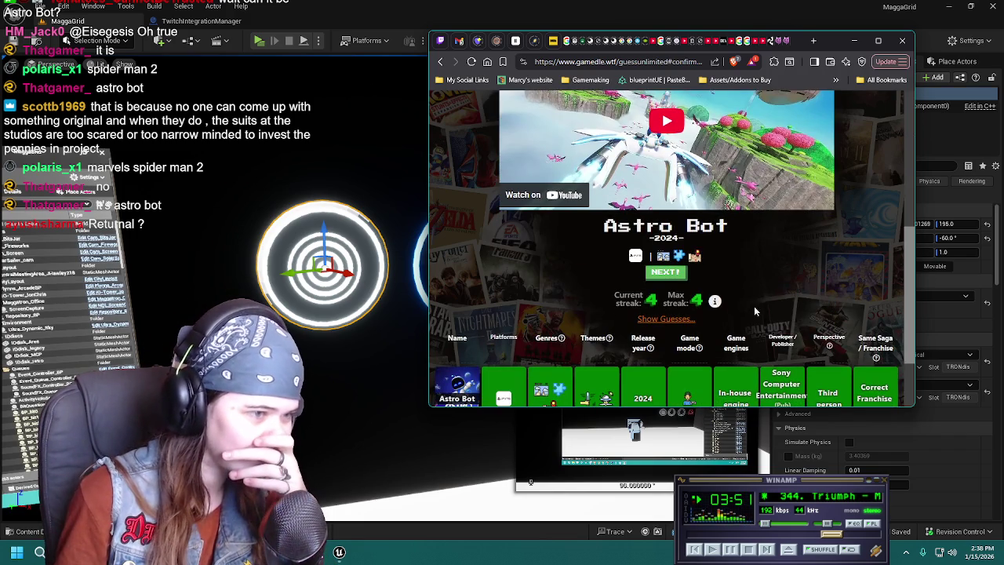
{"action": "left_click", "coordinate": [674, 281]}
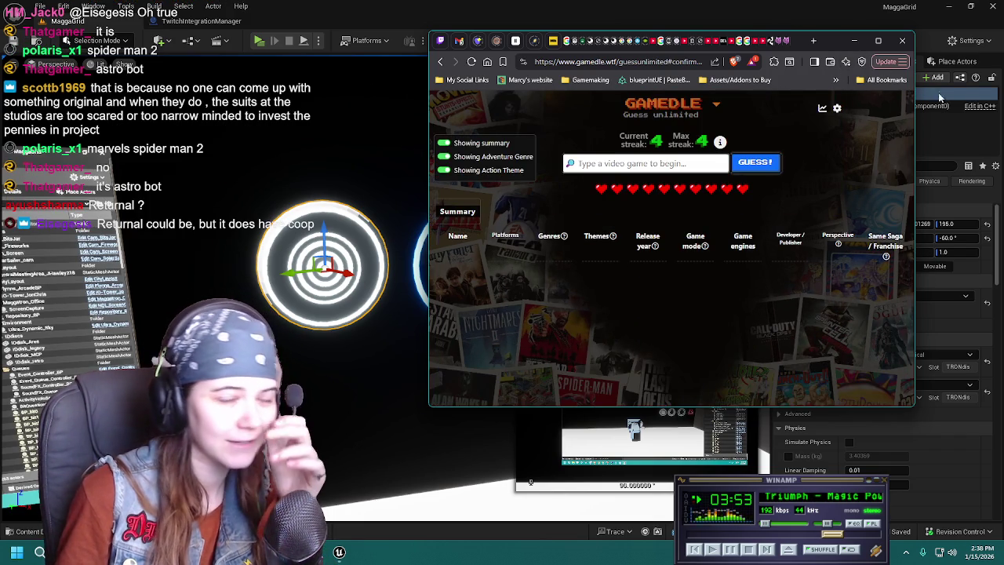
Minimize the Gamedle browser and bring Blender's identification disc back to the front.
{"action": "left_click_drag", "start_coordinate": [839, 48], "coordinate": [863, 69]}
{"action": "left_click", "coordinate": [878, 61]}
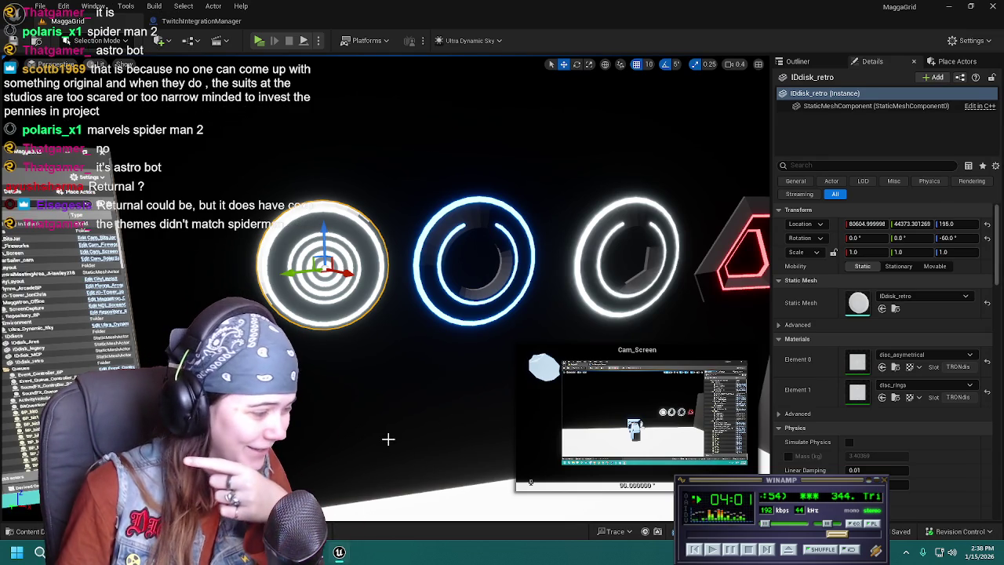
{"action": "key", "text": "alt+Tab"}
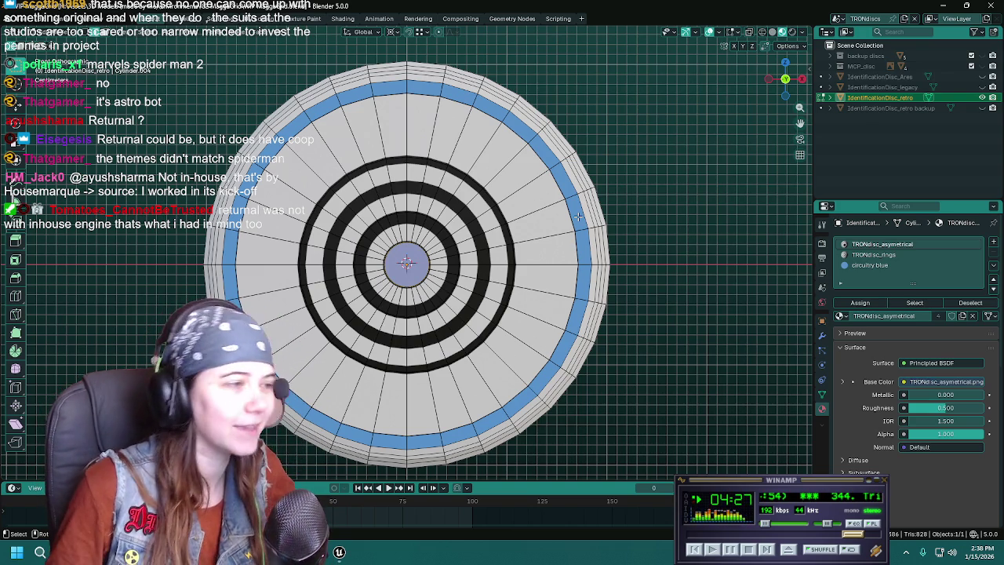
{"action": "scroll", "coordinate": [436, 298], "scroll_direction": "up", "scroll_amount": 4}
{"action": "scroll", "coordinate": [456, 261], "scroll_direction": "up", "scroll_amount": 4}
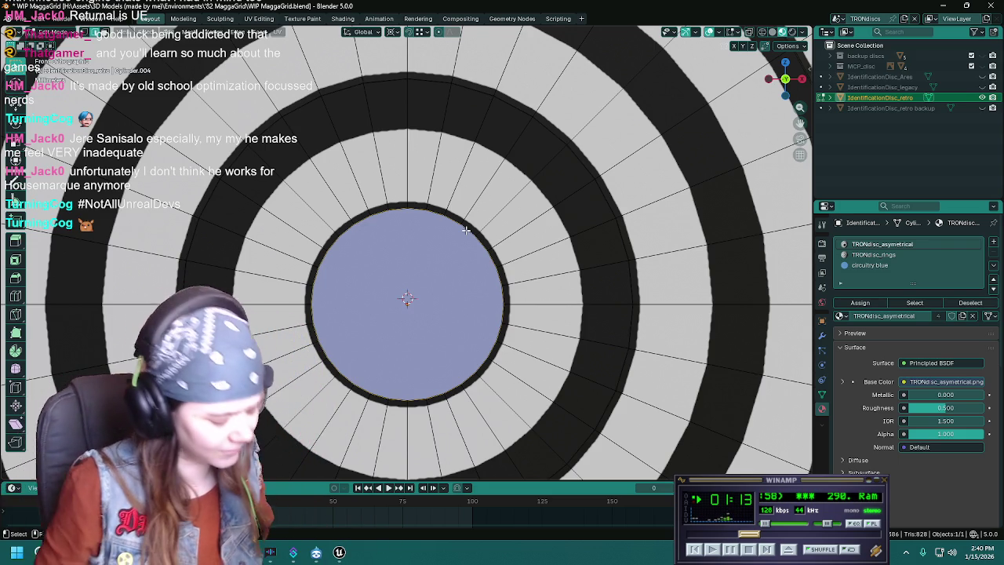
Edge-slide the loop around the centre circle, check the disc face-on, and save.
{"action": "key", "text": "g"}
{"action": "key", "text": "g"}
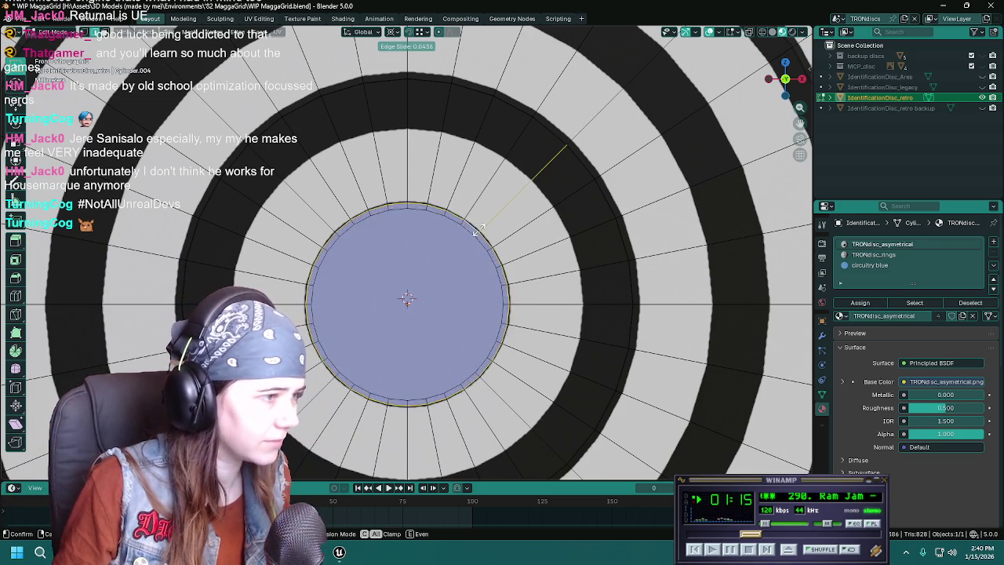
{"action": "left_click", "coordinate": [478, 231]}
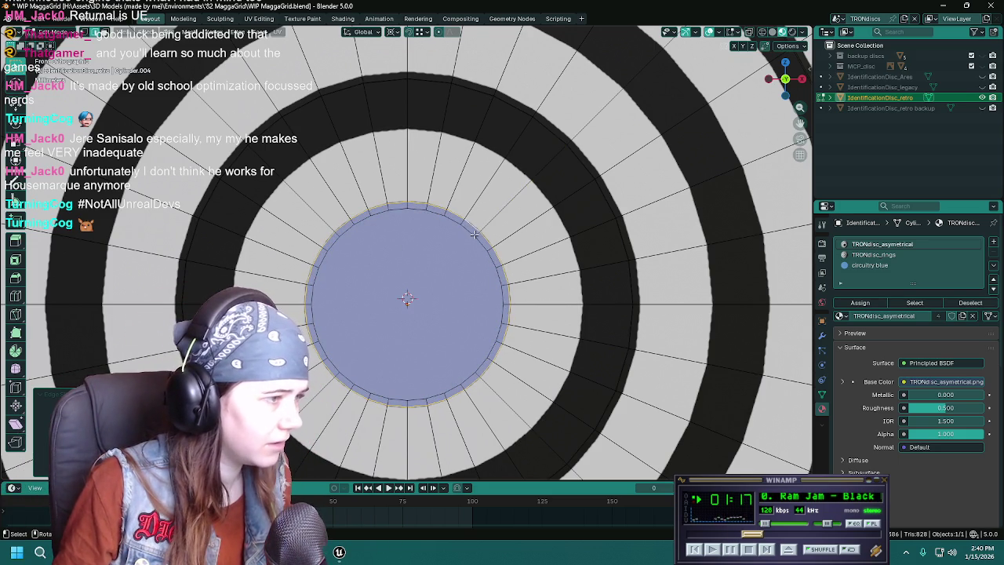
{"action": "key", "text": "alt"}
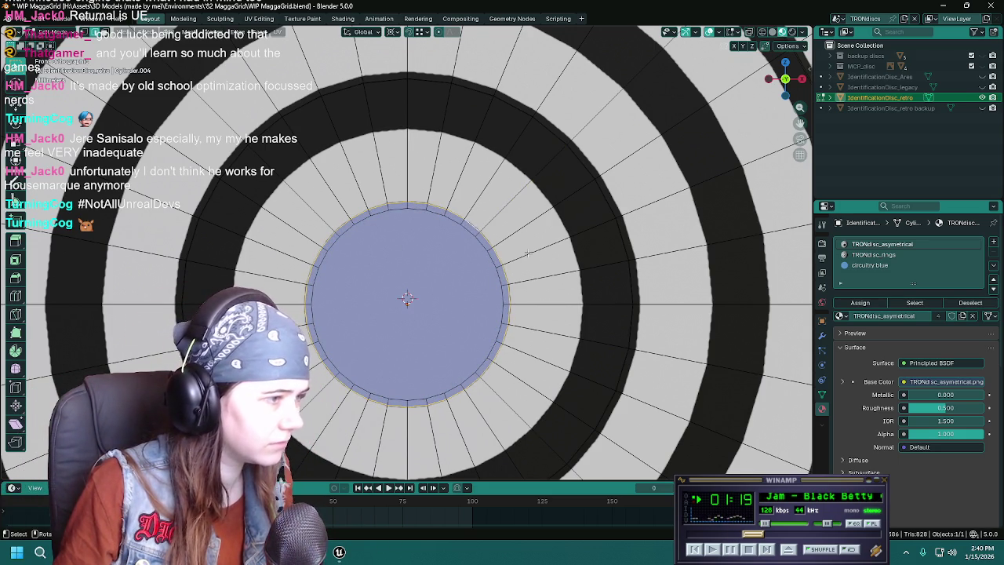
{"action": "scroll", "coordinate": [528, 253], "scroll_direction": "down", "scroll_amount": 2}
{"action": "scroll", "coordinate": [528, 253], "scroll_direction": "down", "scroll_amount": 3}
{"action": "mouse_move", "coordinate": [527, 253]}
{"action": "middle_mouse_down"}
{"action": "mouse_move", "coordinate": [353, 305]}
{"action": "mouse_move", "coordinate": [450, 272]}
{"action": "middle_mouse_up"}
{"action": "scroll", "coordinate": [354, 306], "scroll_direction": "up", "scroll_amount": 3}
{"action": "scroll", "coordinate": [450, 272], "scroll_direction": "up", "scroll_amount": 3}
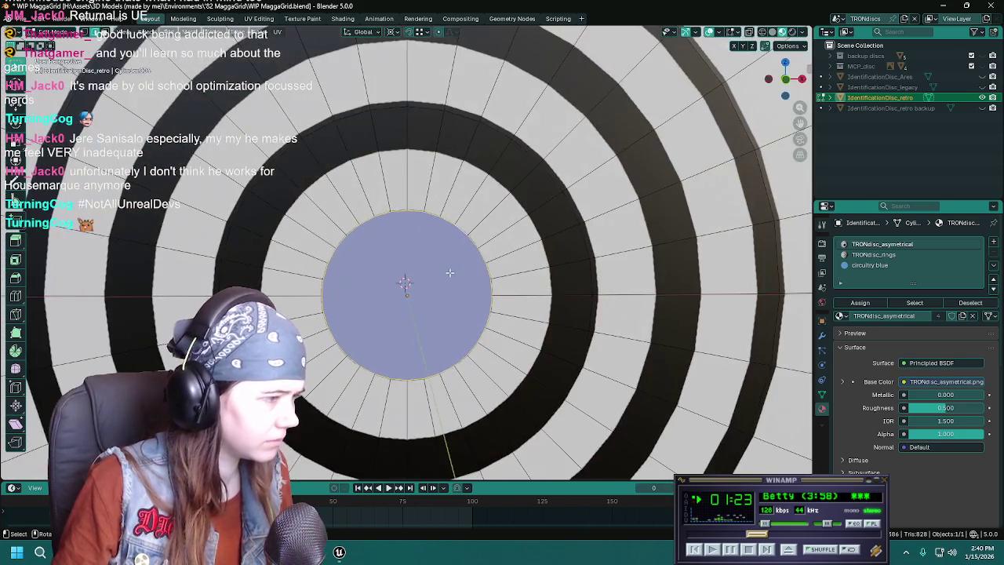
{"action": "key", "text": "KP_1"}
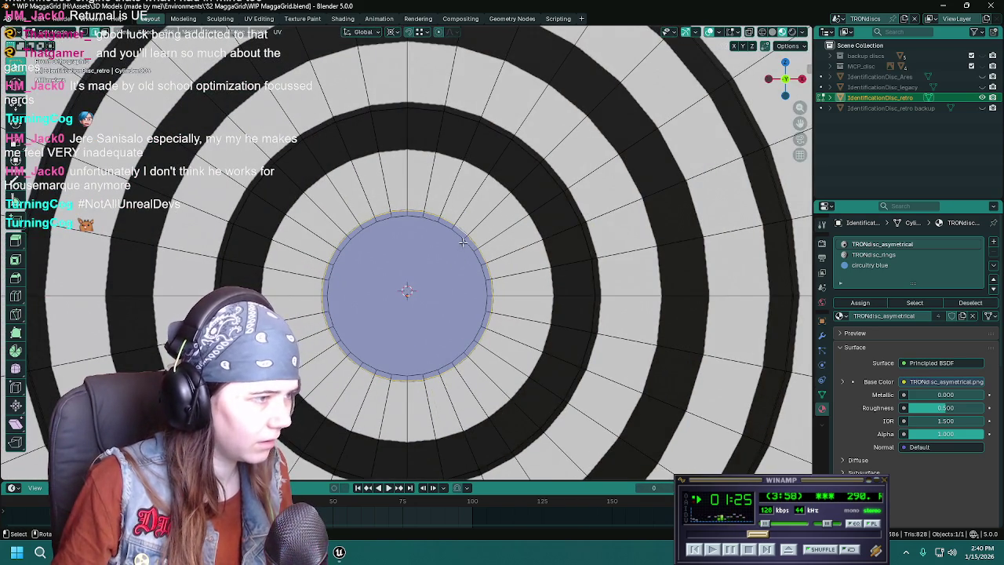
{"action": "scroll", "coordinate": [463, 243], "scroll_direction": "down", "scroll_amount": 2}
{"action": "mouse_move", "coordinate": [463, 243]}
{"action": "middle_mouse_down"}
{"action": "mouse_move", "coordinate": [567, 281]}
{"action": "mouse_move", "coordinate": [600, 277]}
{"action": "middle_mouse_up"}
{"action": "key", "text": "KP_1"}
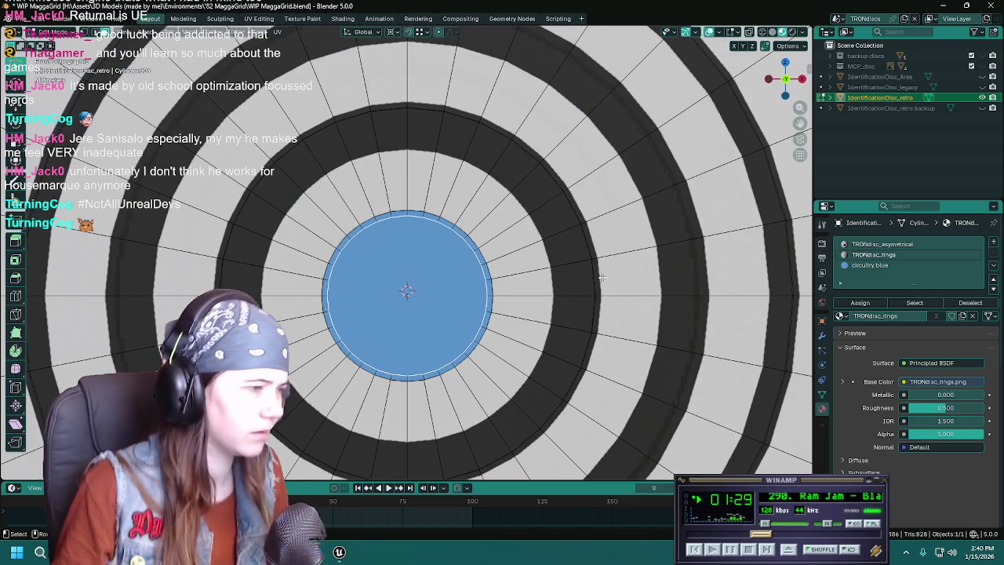
{"action": "left_click", "coordinate": [494, 216], "text": "ctrl"}
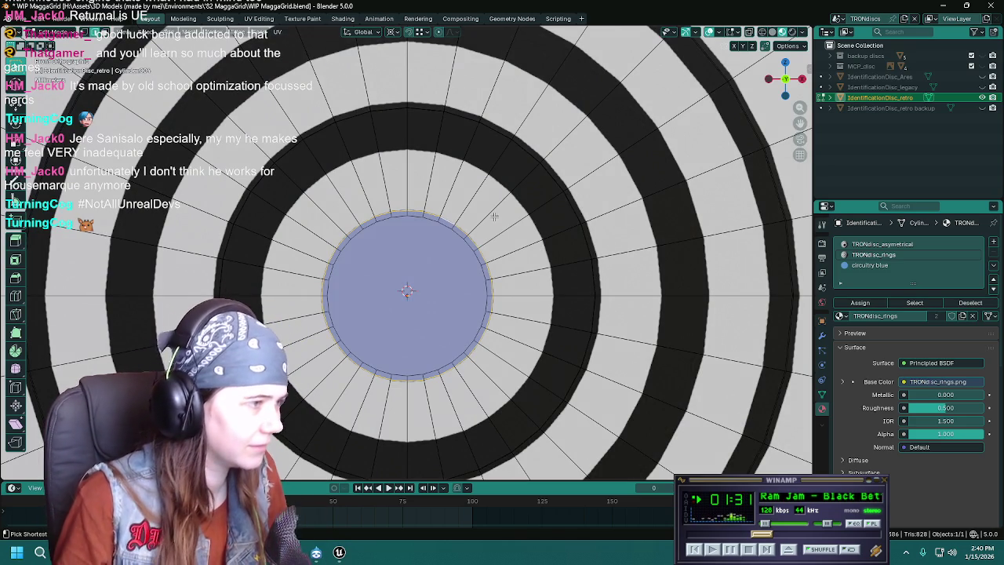
{"action": "key", "text": "ctrl+s"}
Cut a new edge loop into the ring near the centre target.
{"action": "scroll", "coordinate": [491, 222], "scroll_direction": "down", "scroll_amount": 2}
{"action": "key", "text": "ctrl+r"}
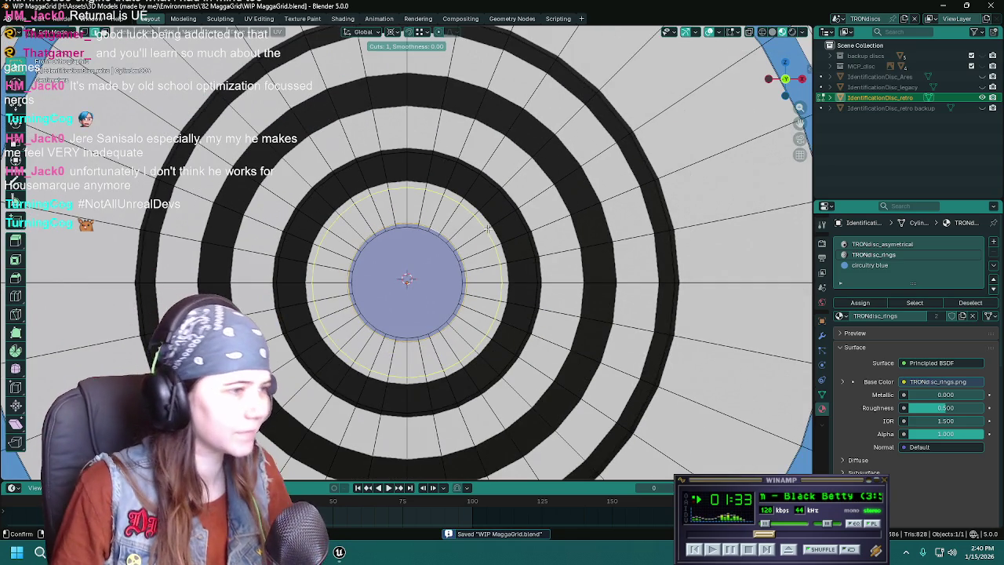
{"action": "left_click", "coordinate": [487, 228]}
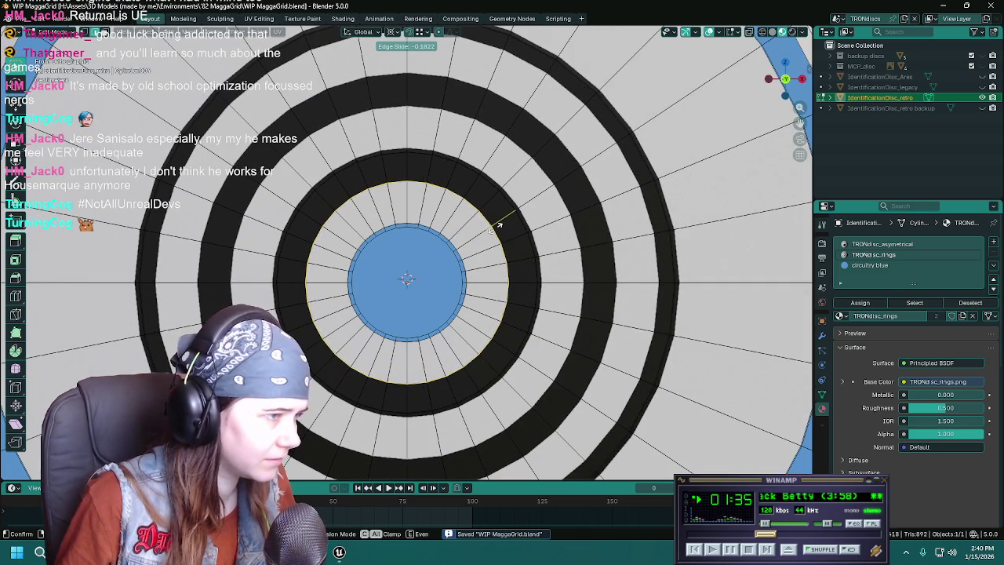
{"action": "key", "text": "Escape"}
{"action": "key", "text": "ctrl+z"}
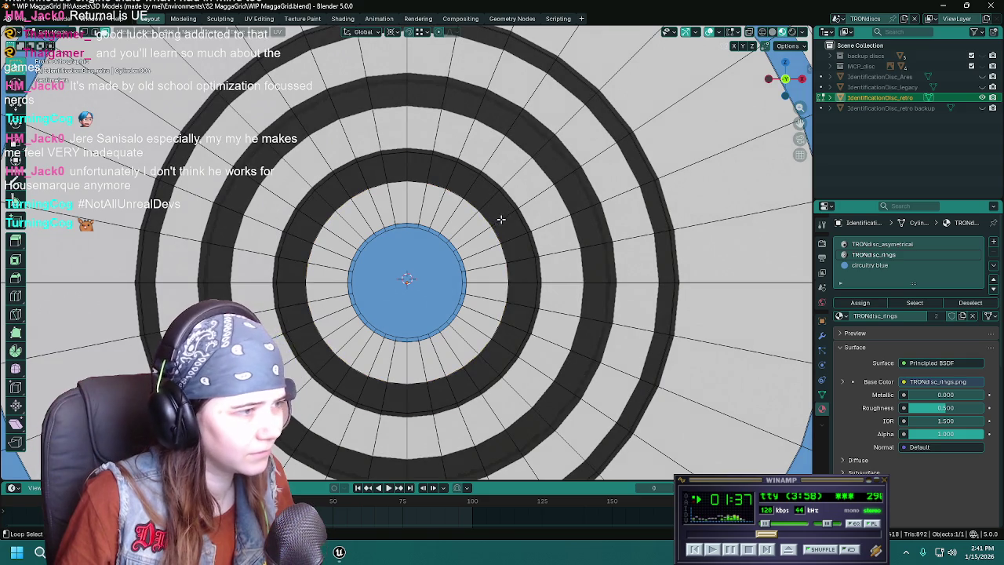
Assign the circuitry blue material to the dark ring of faces around the centre.
{"action": "left_click", "coordinate": [500, 219], "text": "alt"}
{"action": "left_click", "coordinate": [869, 265]}
{"action": "left_click", "coordinate": [859, 302]}
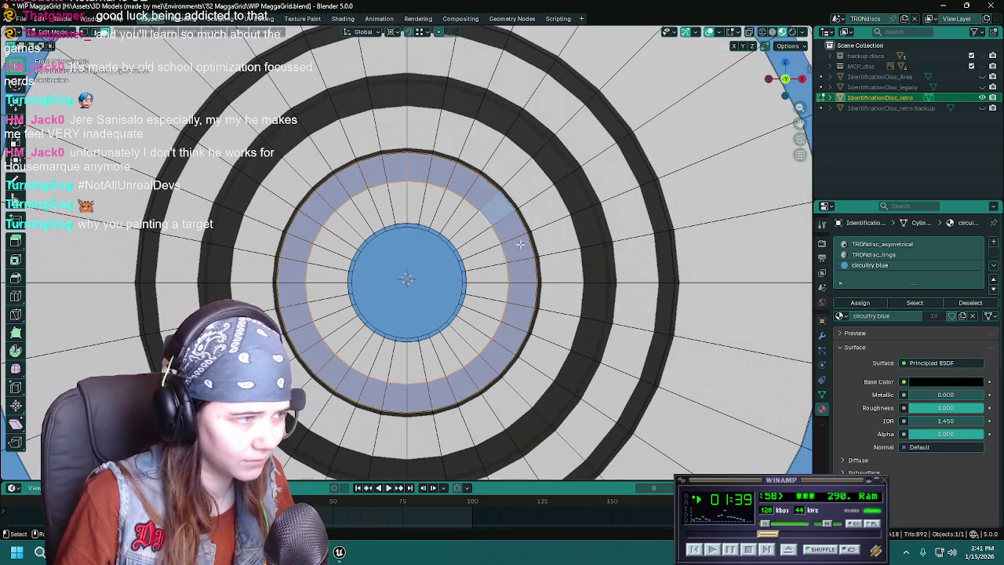
{"action": "scroll", "coordinate": [525, 203], "scroll_direction": "up", "scroll_amount": 3}
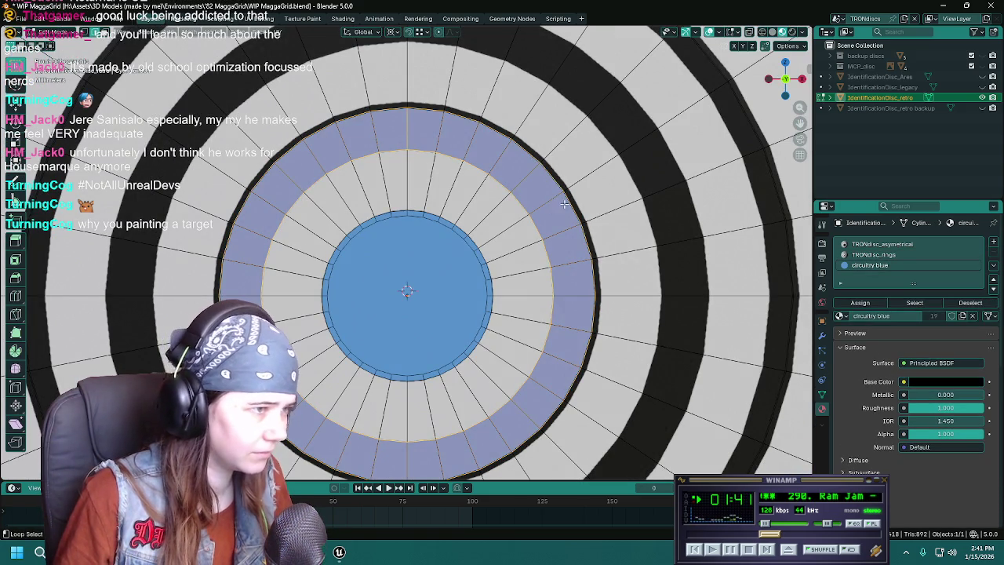
Slide the blue ring's outer edge loop along the surface and save the file.
{"action": "left_click", "coordinate": [564, 204], "text": "alt"}
{"action": "key", "text": "g"}
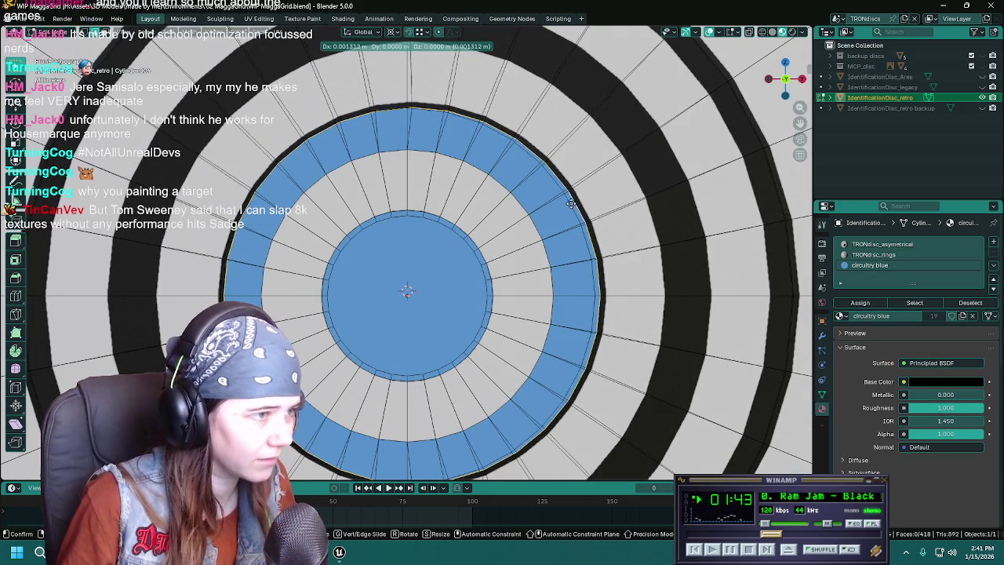
{"action": "key", "text": "g"}
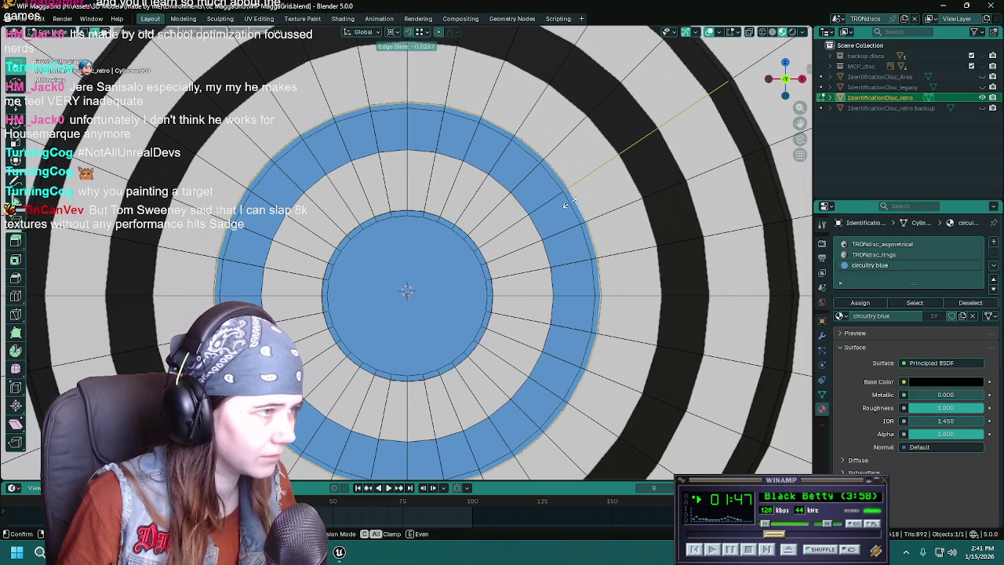
{"action": "left_click", "coordinate": [570, 201]}
{"action": "scroll", "coordinate": [499, 205], "scroll_direction": "down", "scroll_amount": 2}
{"action": "key", "text": "ctrl+s"}
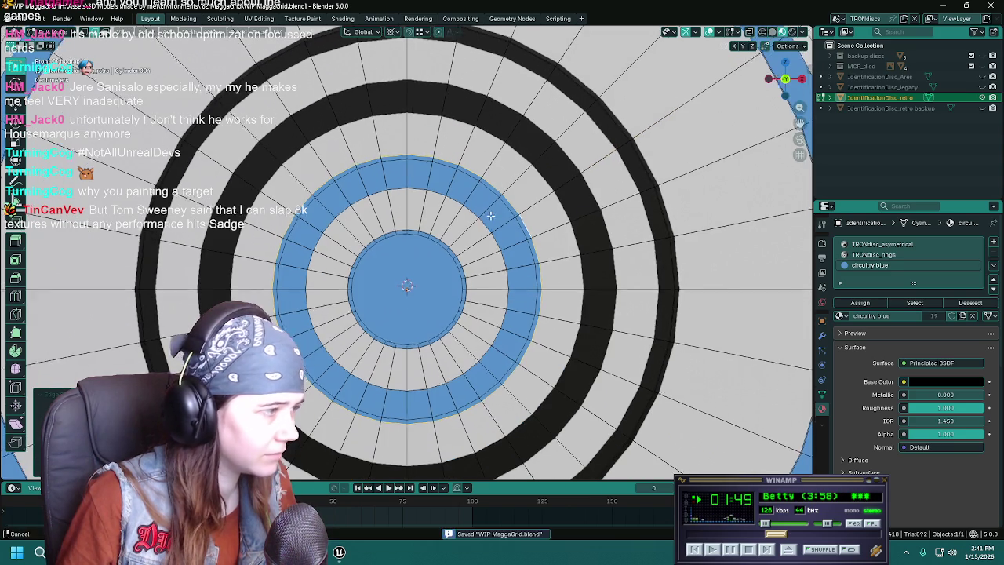
In edge select mode, slide the black ring's outer edge loop slightly and save.
{"action": "middle_click_drag", "start_coordinate": [490, 215], "coordinate": [568, 217]}
{"action": "left_click", "coordinate": [566, 208], "text": "alt"}
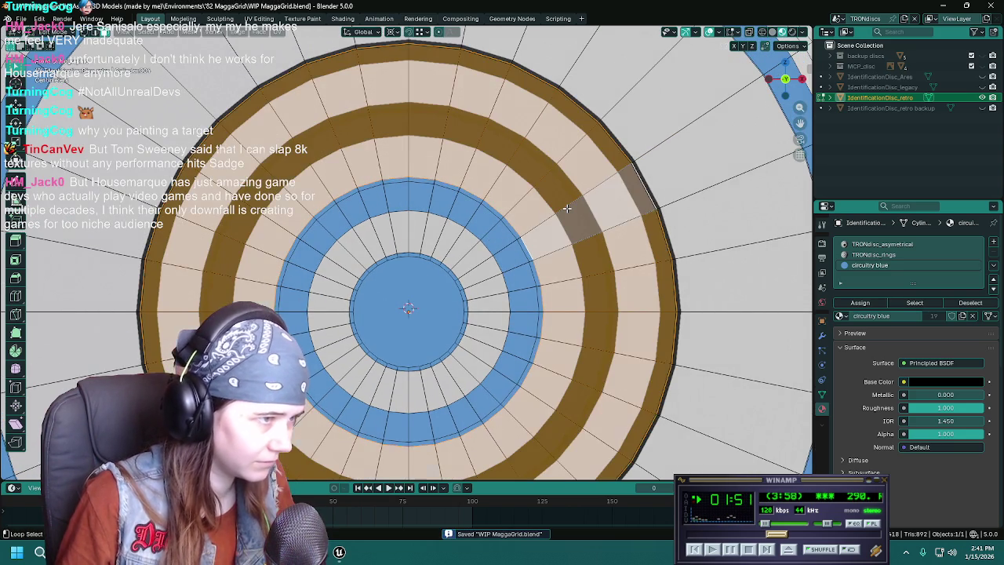
{"action": "scroll", "coordinate": [566, 208], "scroll_direction": "down", "scroll_amount": 1}
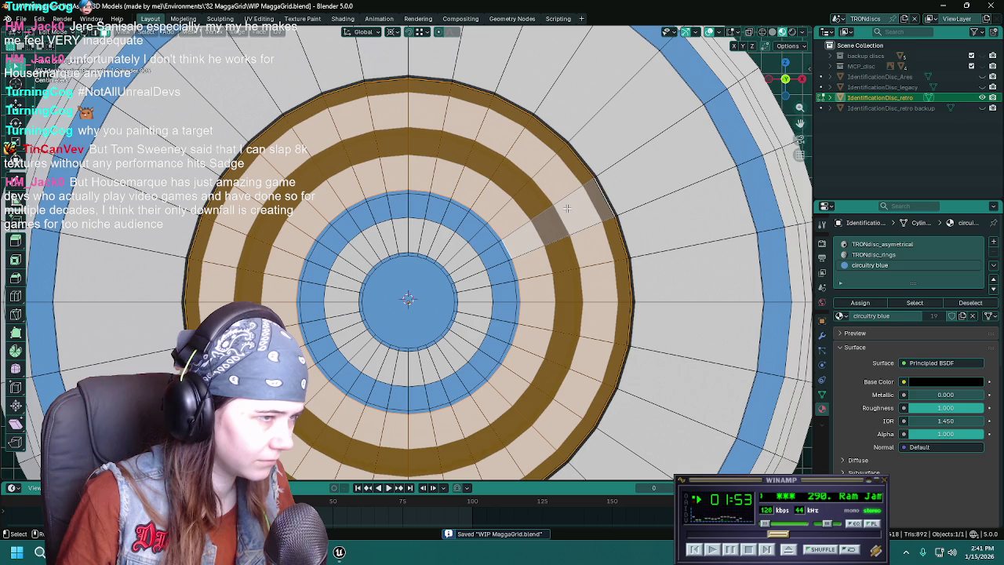
{"action": "key", "text": "2"}
{"action": "left_click", "coordinate": [590, 211]}
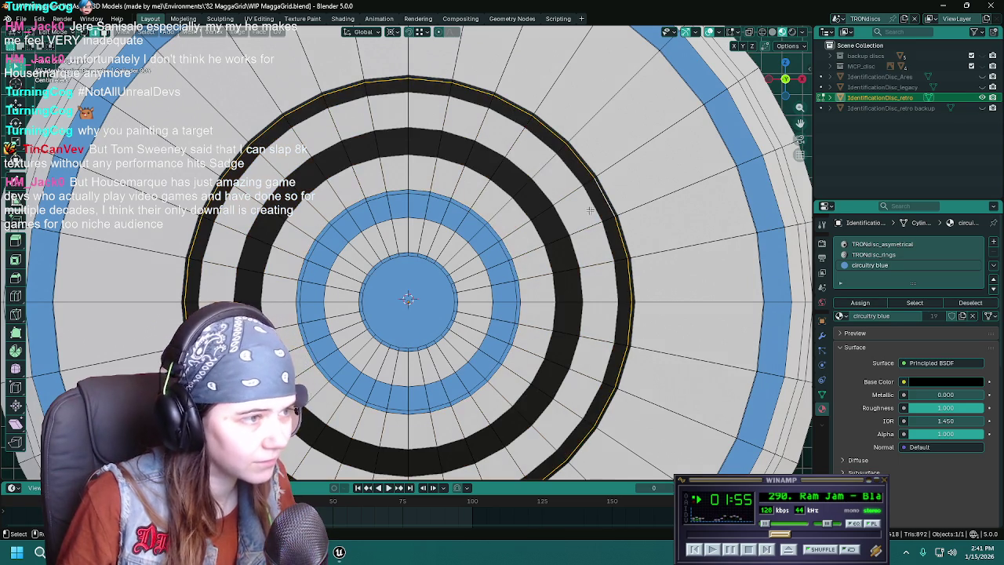
{"action": "key", "text": "g"}
{"action": "key", "text": "g"}
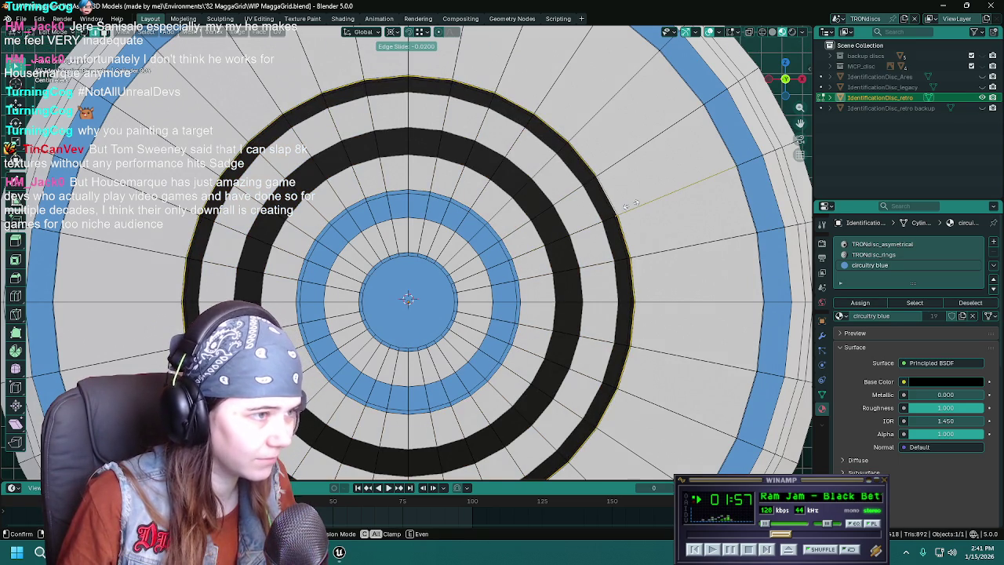
{"action": "left_click", "coordinate": [630, 204]}
{"action": "key", "text": "ctrl+s"}
{"action": "mouse_move", "coordinate": [545, 243]}
{"action": "middle_mouse_down", "text": "shift"}
{"action": "mouse_move", "coordinate": [588, 239]}
{"action": "mouse_move", "coordinate": [585, 256]}
{"action": "middle_mouse_up", "text": "shift"}
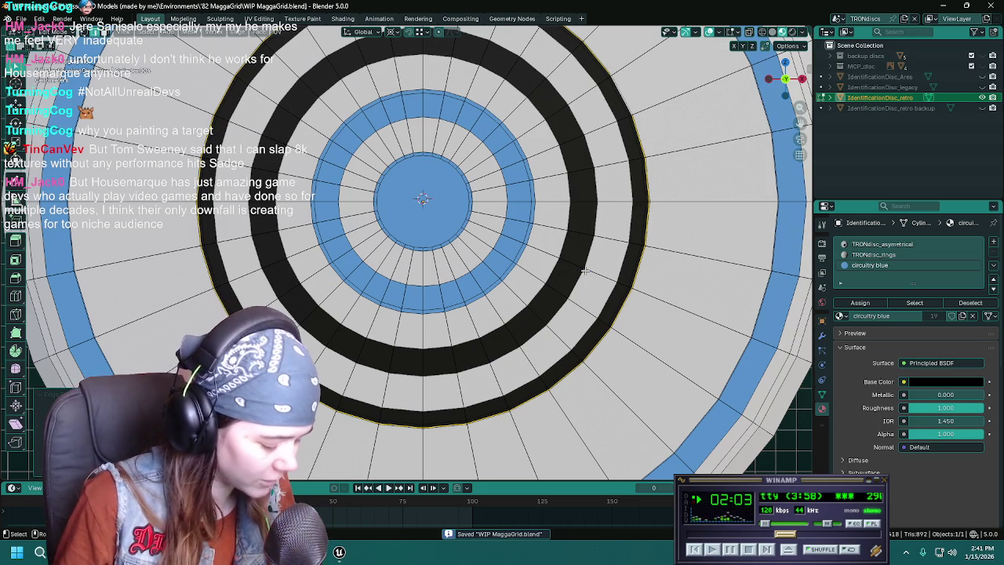
{"action": "scroll", "coordinate": [584, 270], "scroll_direction": "up", "scroll_amount": 1}
{"action": "scroll", "coordinate": [612, 282], "scroll_direction": "down", "scroll_amount": 1}
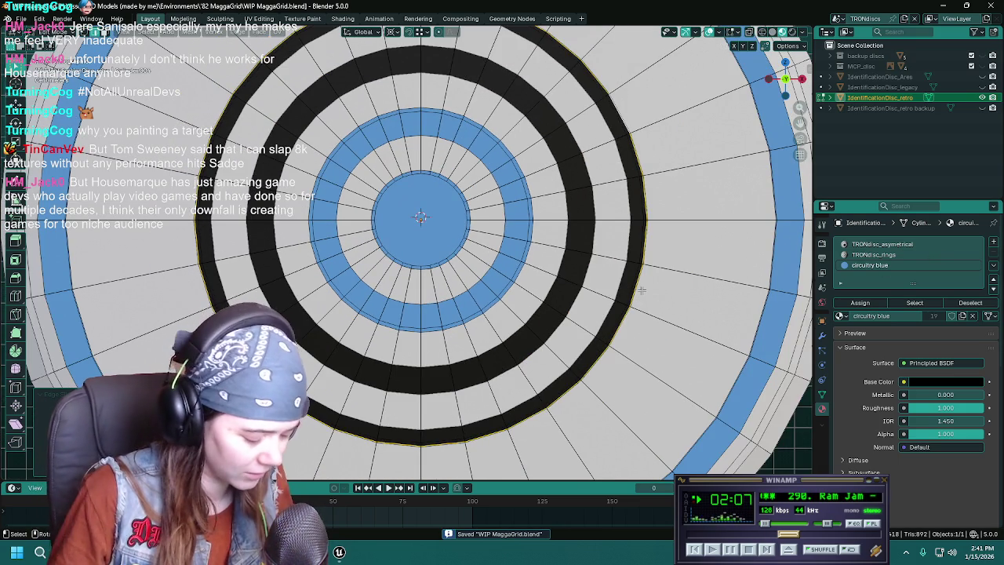
{"action": "middle_click_drag", "start_coordinate": [642, 296], "coordinate": [564, 283]}
Cut a new loop into the dark band and slide it into position.
{"action": "key", "text": "ctrl+r"}
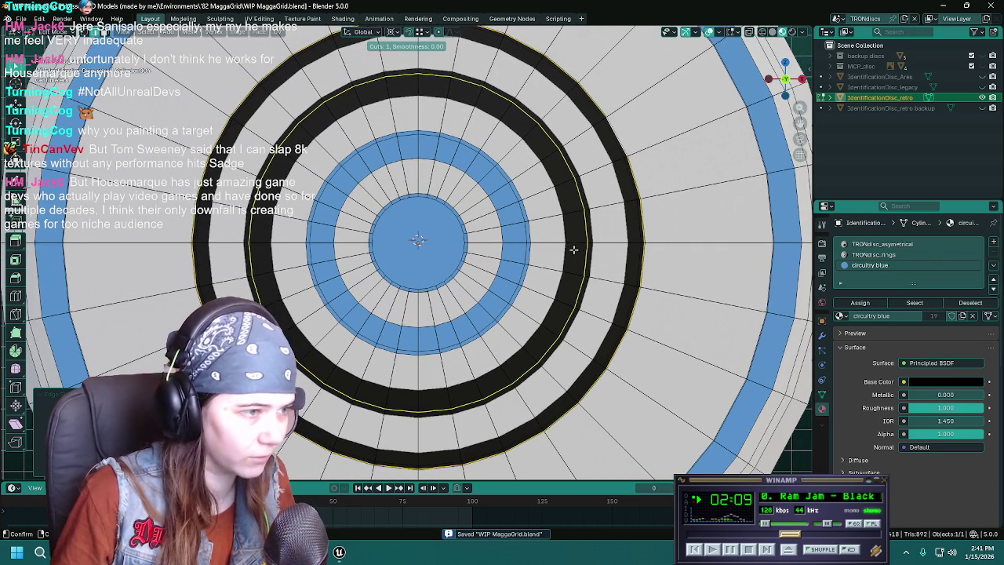
{"action": "left_click", "coordinate": [574, 249]}
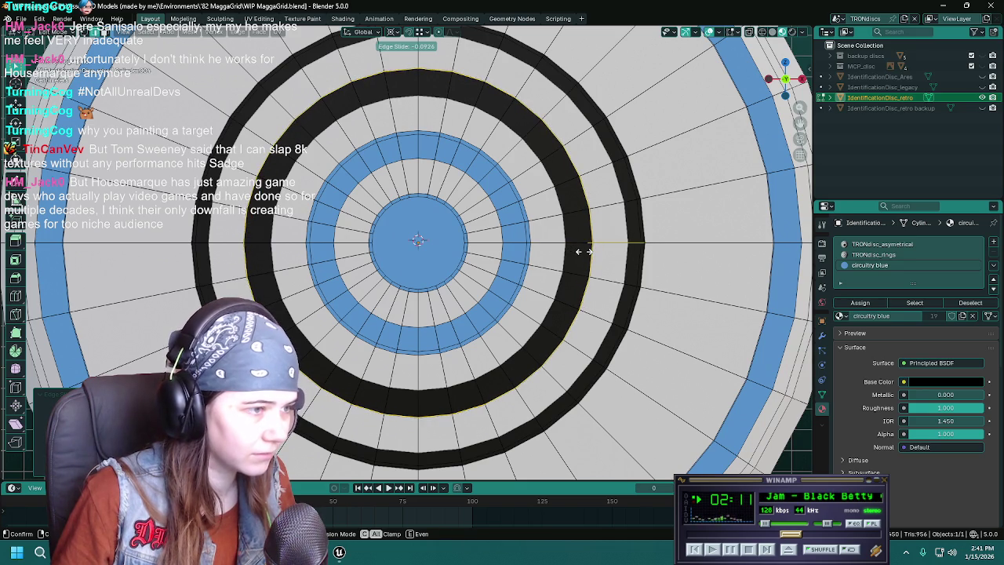
{"action": "left_click", "coordinate": [584, 251]}
{"action": "key", "text": "g"}
{"action": "key", "text": "g"}
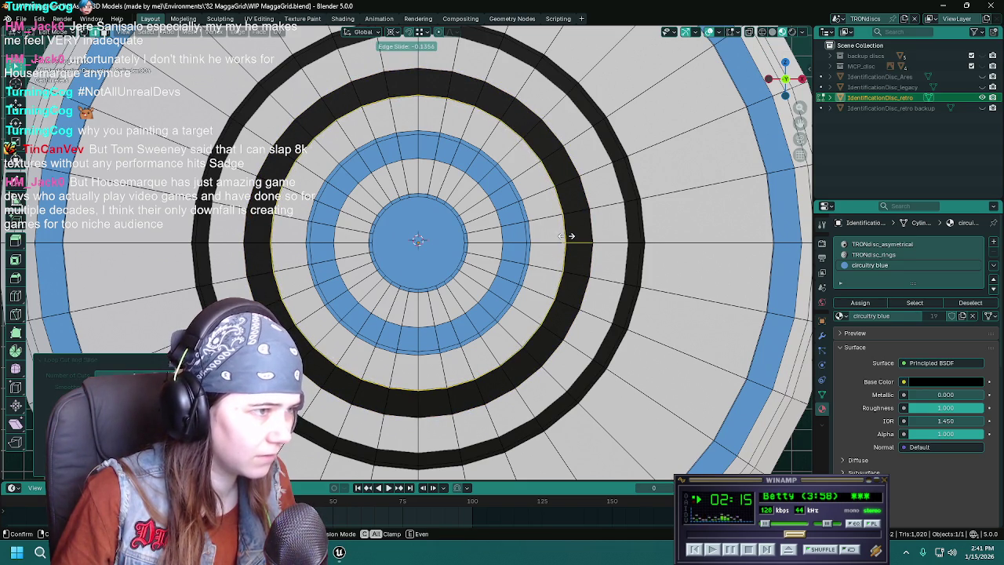
{"action": "left_click", "coordinate": [571, 235]}
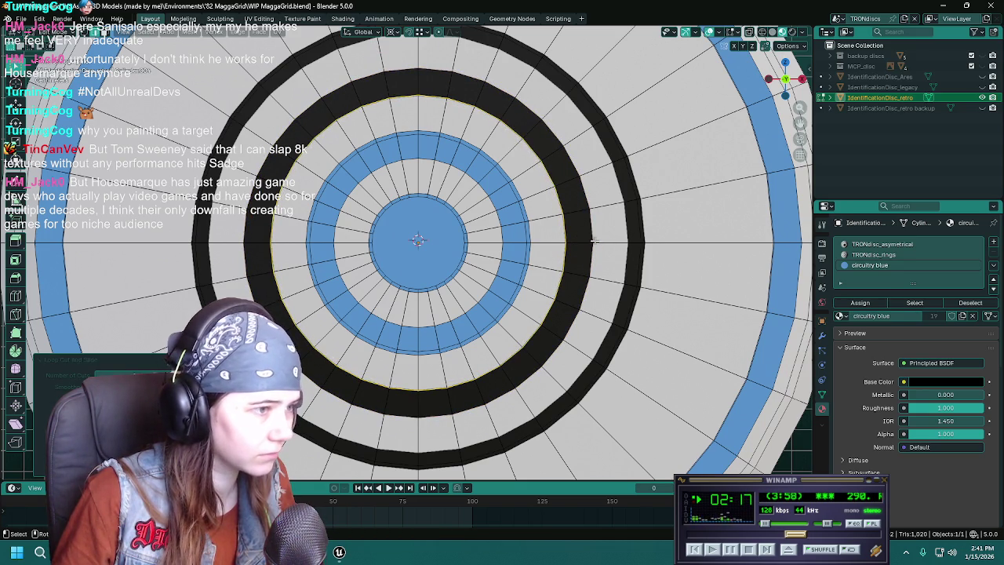
Select the new band's ring of faces and assign circuitry blue to it.
{"action": "key", "text": "alt+a"}
{"action": "left_click", "coordinate": [582, 241], "text": "alt"}
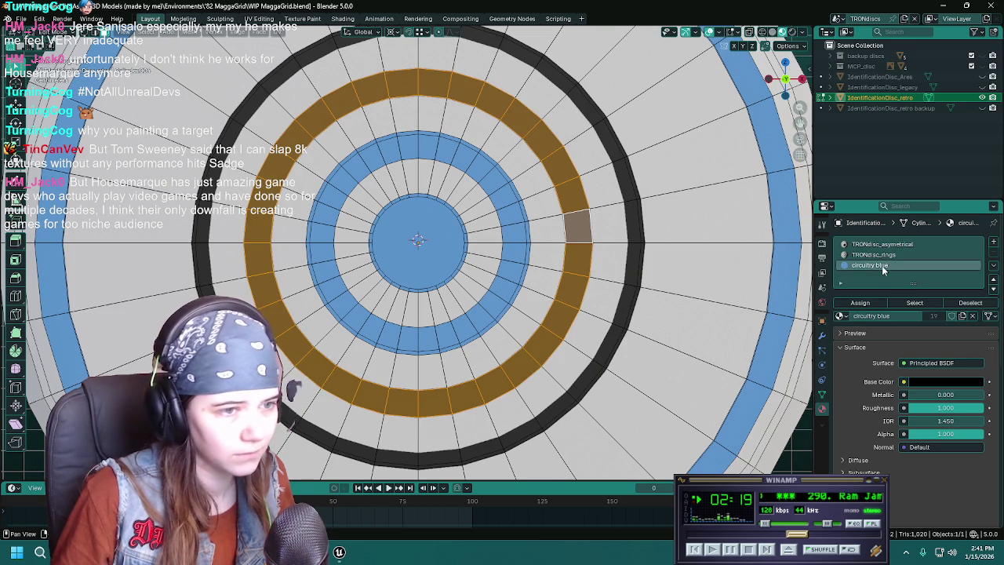
{"action": "left_click", "coordinate": [860, 302]}
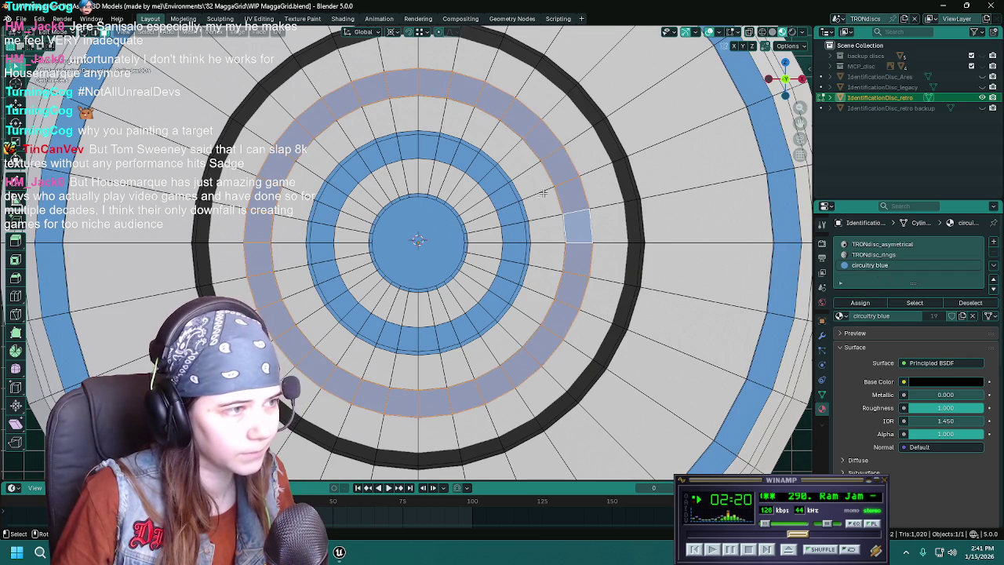
Edge-slide the outer dark ring's edge loop to make that ring narrower.
{"action": "left_click", "coordinate": [631, 206], "text": "alt"}
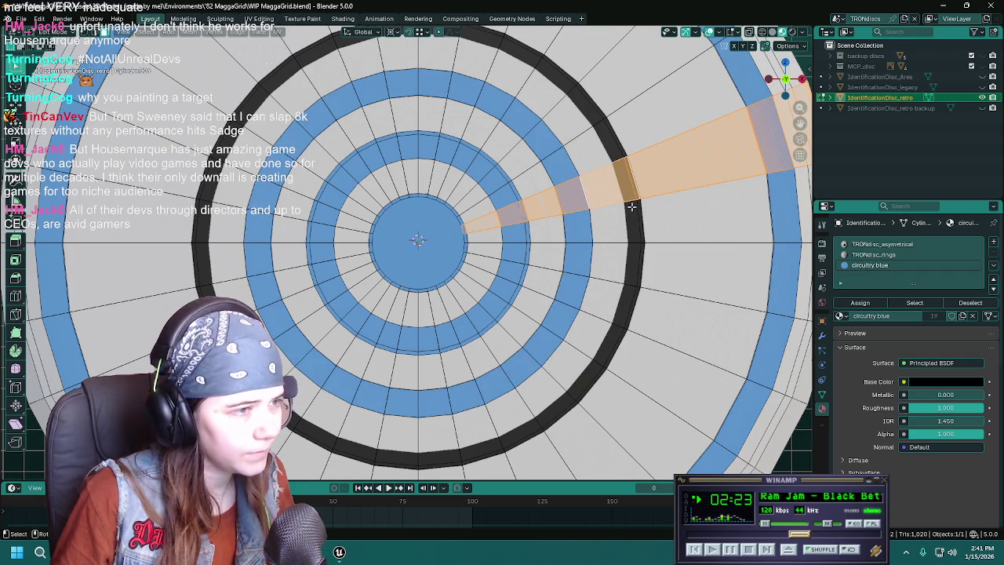
{"action": "left_click", "coordinate": [636, 191], "text": "alt"}
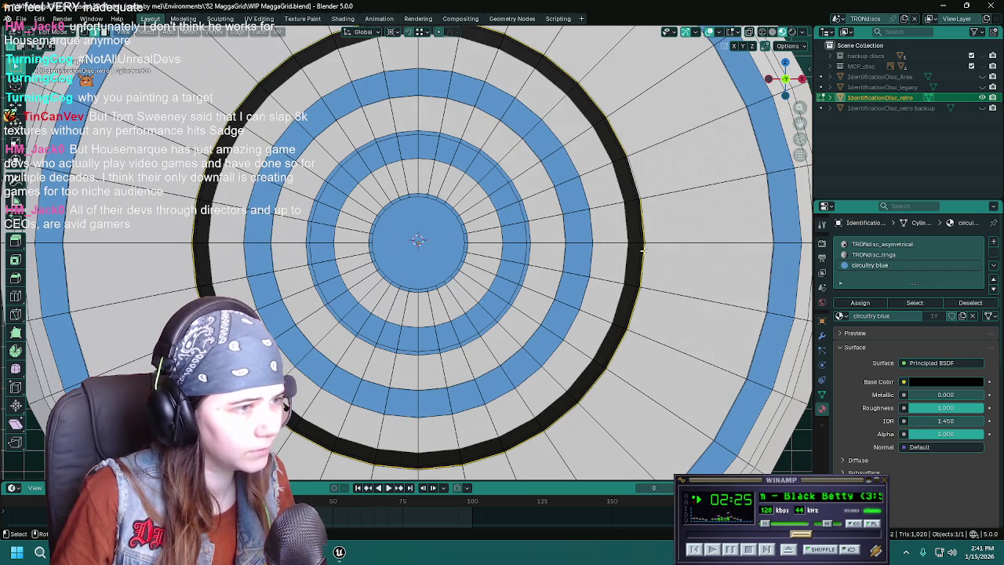
{"action": "key", "text": "g"}
{"action": "key", "text": "g"}
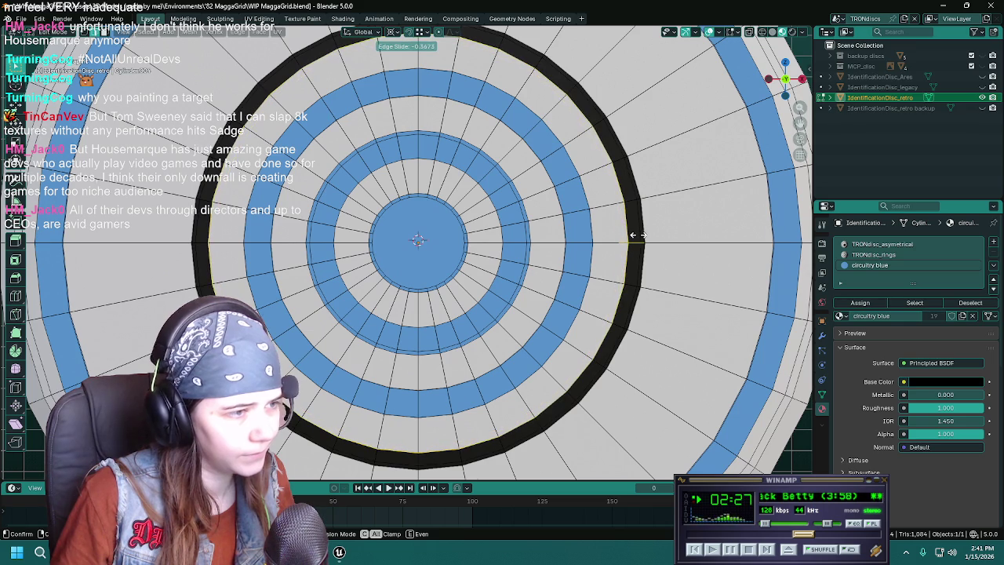
{"action": "left_click", "coordinate": [635, 234]}
{"action": "left_click", "coordinate": [638, 243], "text": "ctrl+alt"}
{"action": "scroll", "coordinate": [643, 259], "scroll_direction": "down", "scroll_amount": 2}
Save the disc in object mode, view it front-on orthographically, and return to edit mode.
{"action": "key", "text": "Tab"}
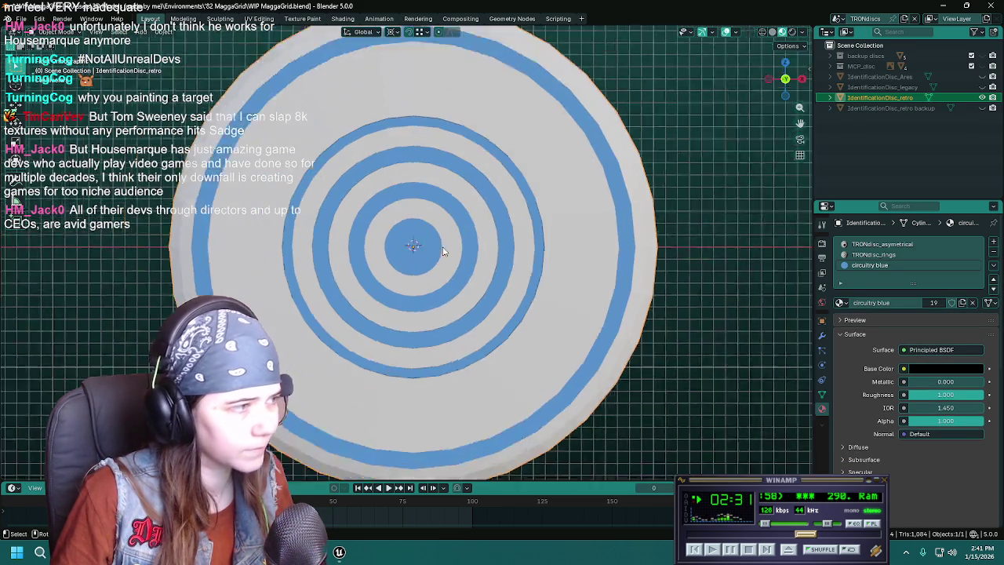
{"action": "scroll", "coordinate": [408, 259], "scroll_direction": "down", "scroll_amount": 3}
{"action": "key", "text": "ctrl+s"}
{"action": "scroll", "coordinate": [377, 290], "scroll_direction": "up", "scroll_amount": 3}
{"action": "middle_click_drag", "start_coordinate": [377, 292], "coordinate": [404, 308]}
{"action": "key", "text": "KP_1"}
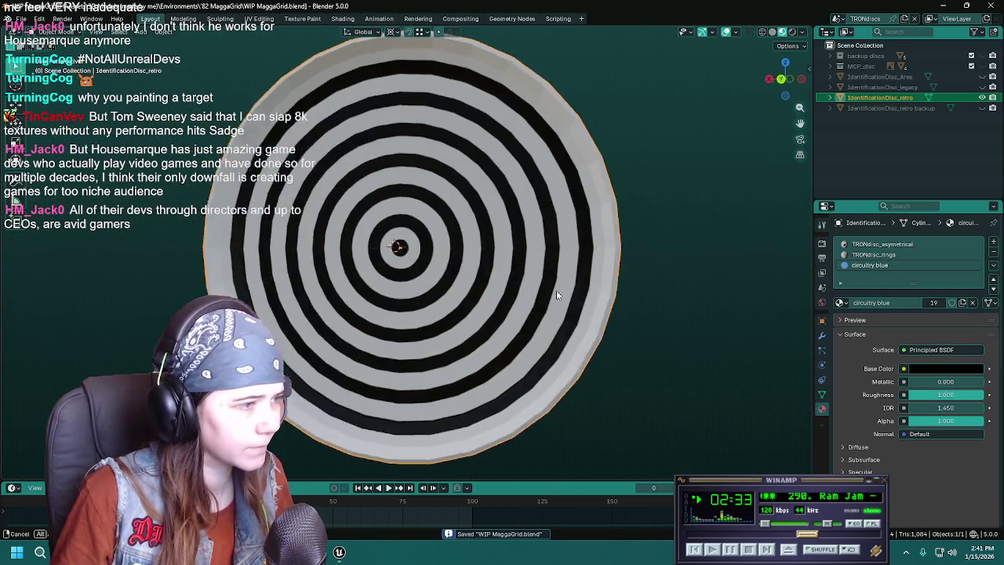
{"action": "scroll", "coordinate": [574, 290], "scroll_direction": "up", "scroll_amount": 1}
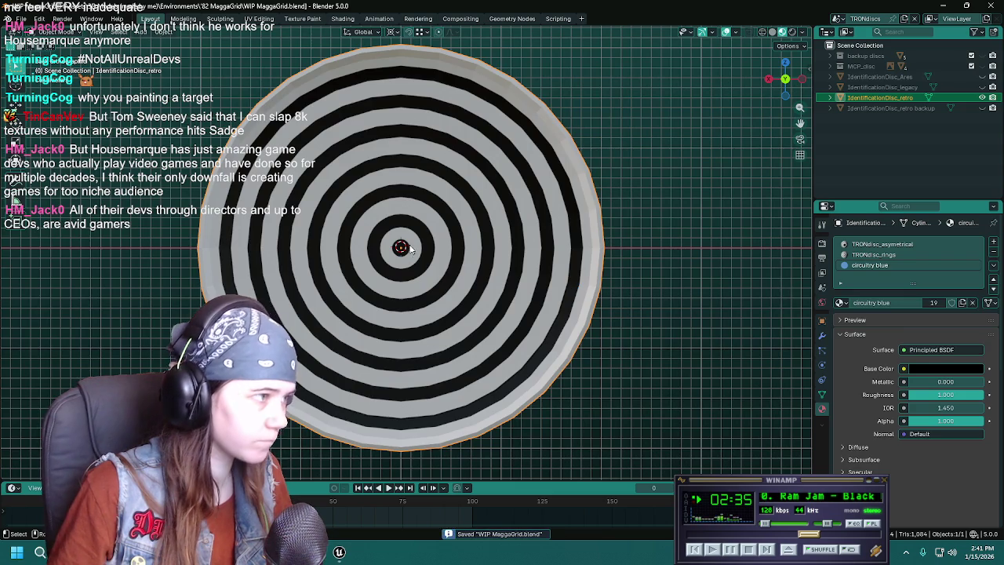
{"action": "key", "text": "Tab"}
{"action": "scroll", "coordinate": [586, 247], "scroll_direction": "up", "scroll_amount": 2}
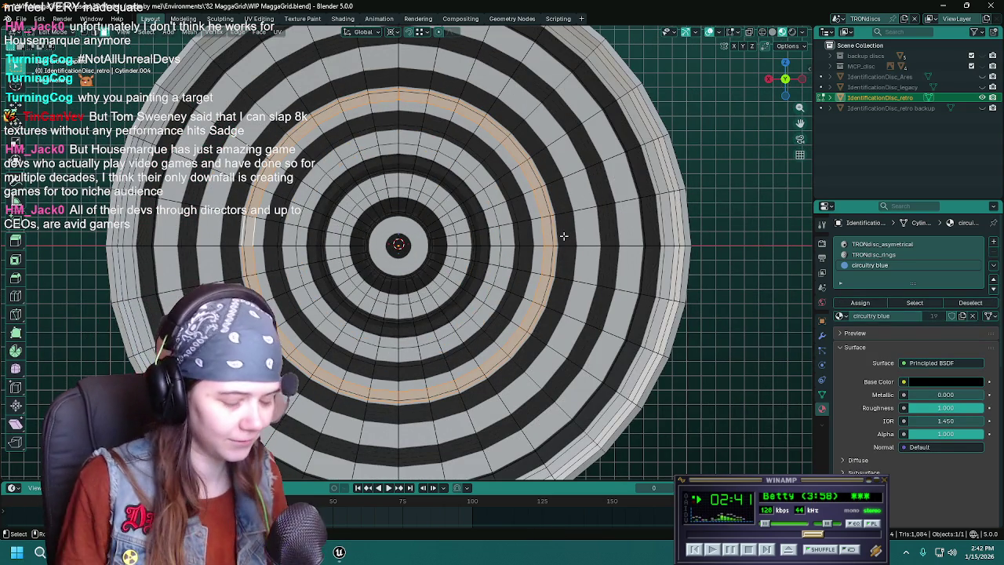
{"action": "scroll", "coordinate": [557, 234], "scroll_direction": "down", "scroll_amount": 3}
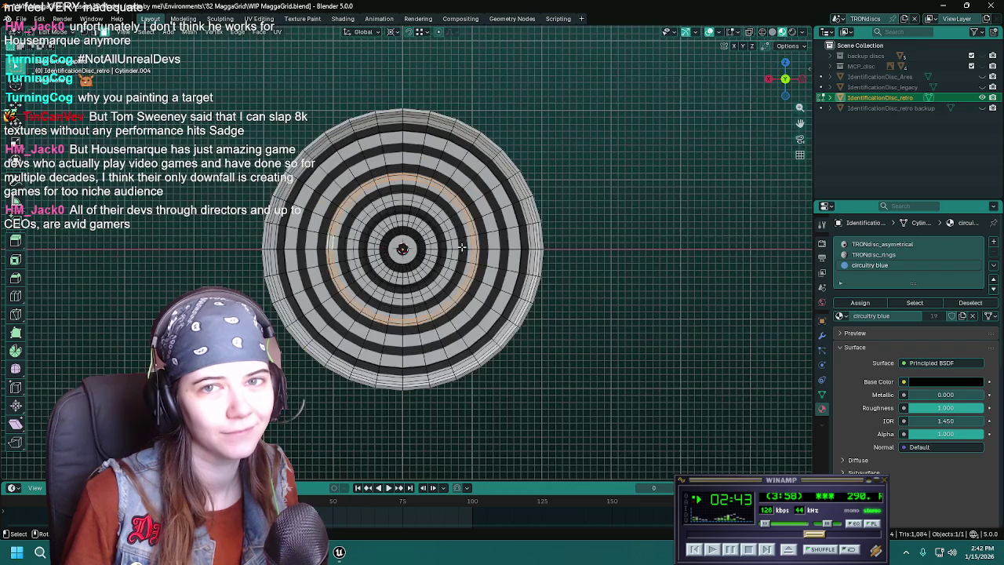
{"action": "middle_click_drag", "start_coordinate": [570, 254], "coordinate": [681, 267]}
{"action": "key", "text": "ctrl+KP_1"}
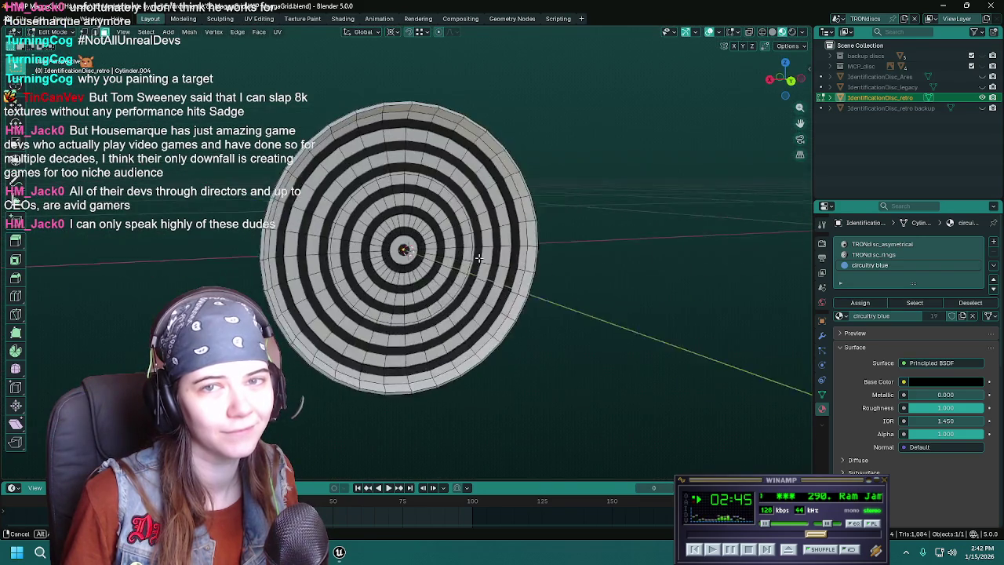
{"action": "key", "text": "ctrl+s"}
{"action": "scroll", "coordinate": [434, 259], "scroll_direction": "up", "scroll_amount": 4}
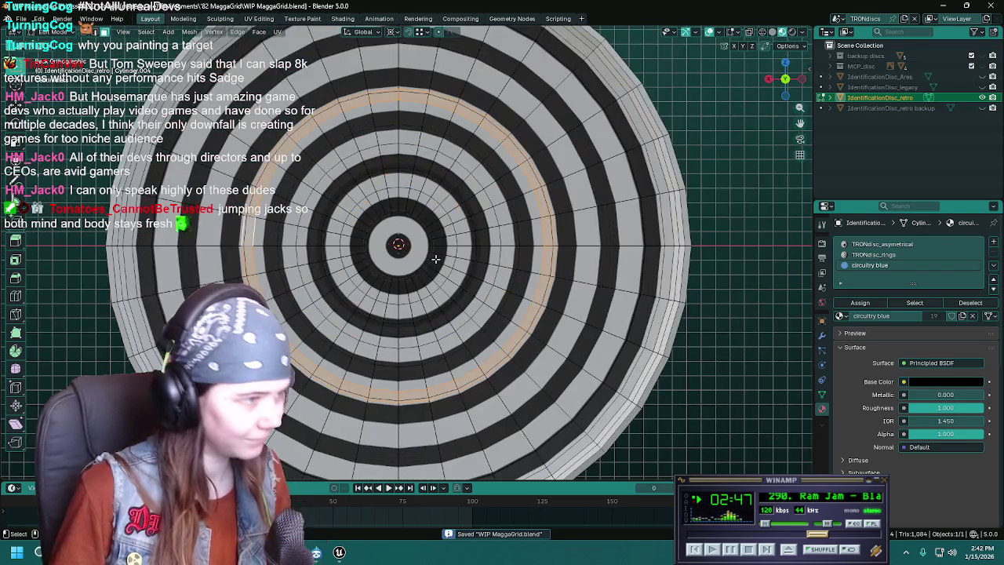
{"action": "scroll", "coordinate": [549, 244], "scroll_direction": "down", "scroll_amount": 1}
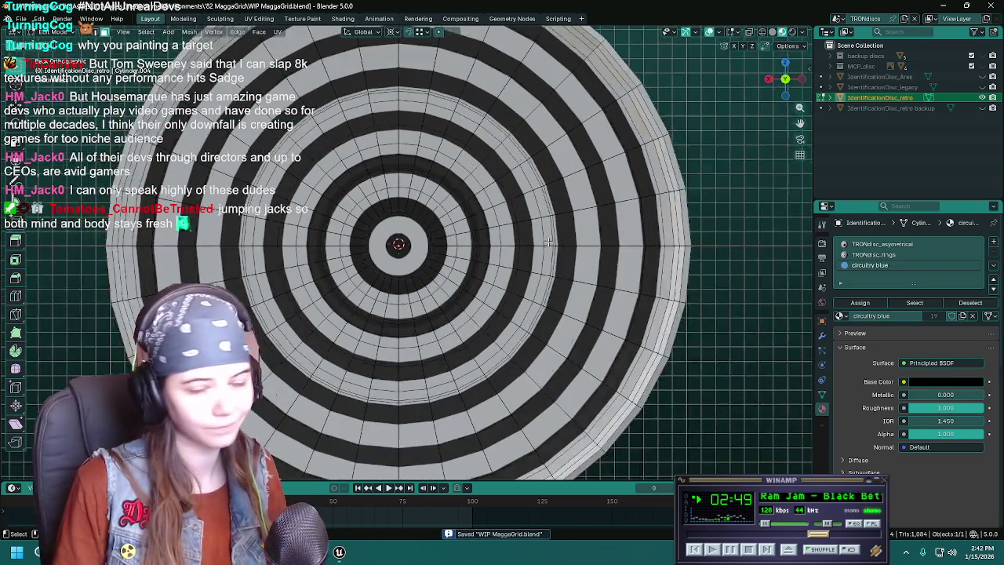
{"action": "scroll", "coordinate": [548, 244], "scroll_direction": "down", "scroll_amount": 1}
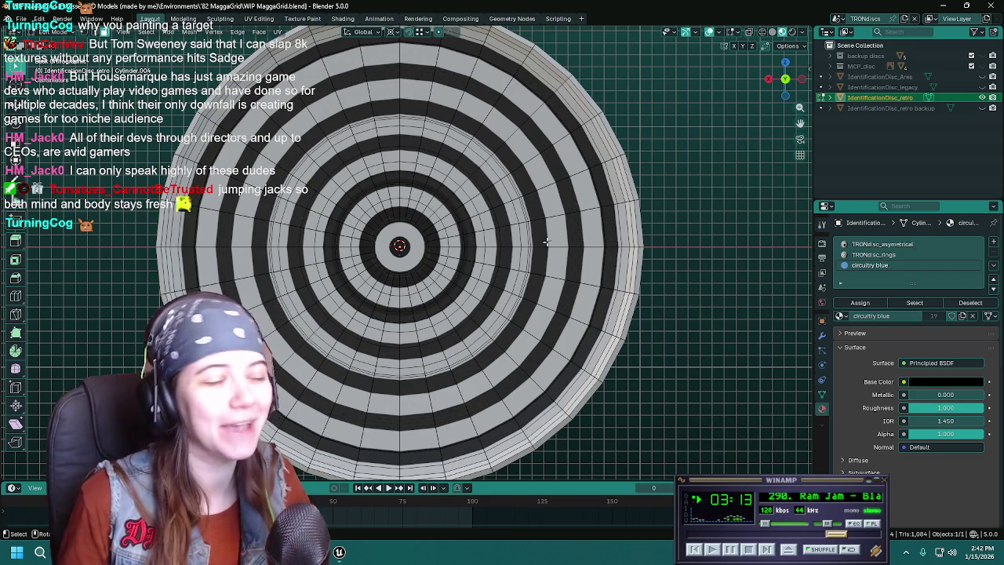
{"action": "key", "text": "ctrl+s"}
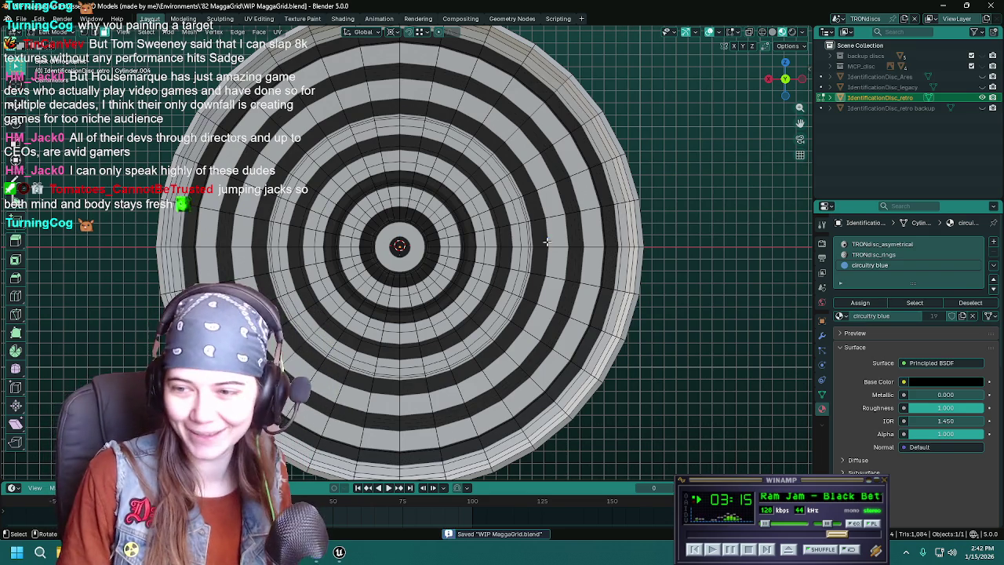
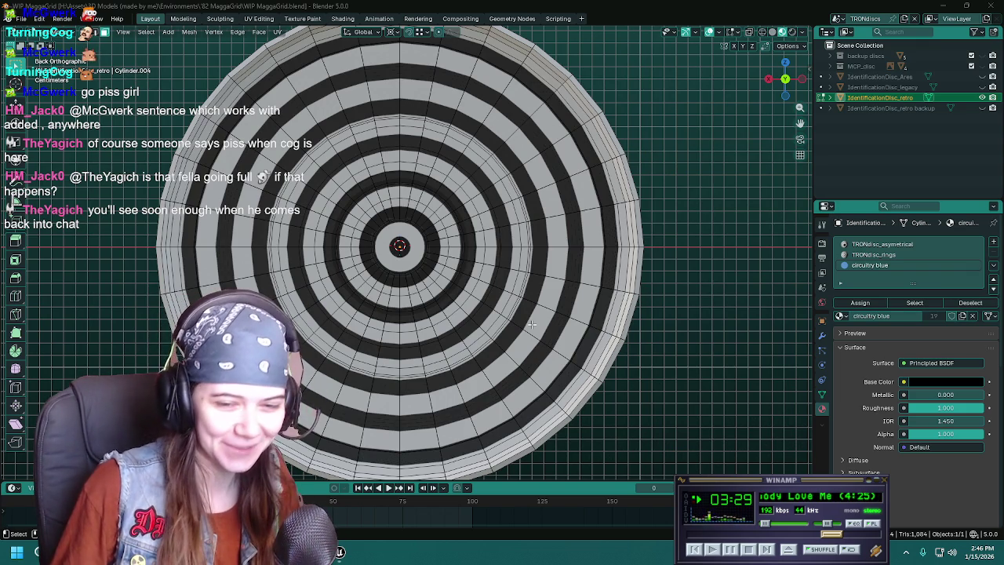
Zoom and pan onto the retro disc, then save WIP MaggaGrid.blend.
{"action": "scroll", "coordinate": [451, 229], "scroll_direction": "up", "scroll_amount": 1}
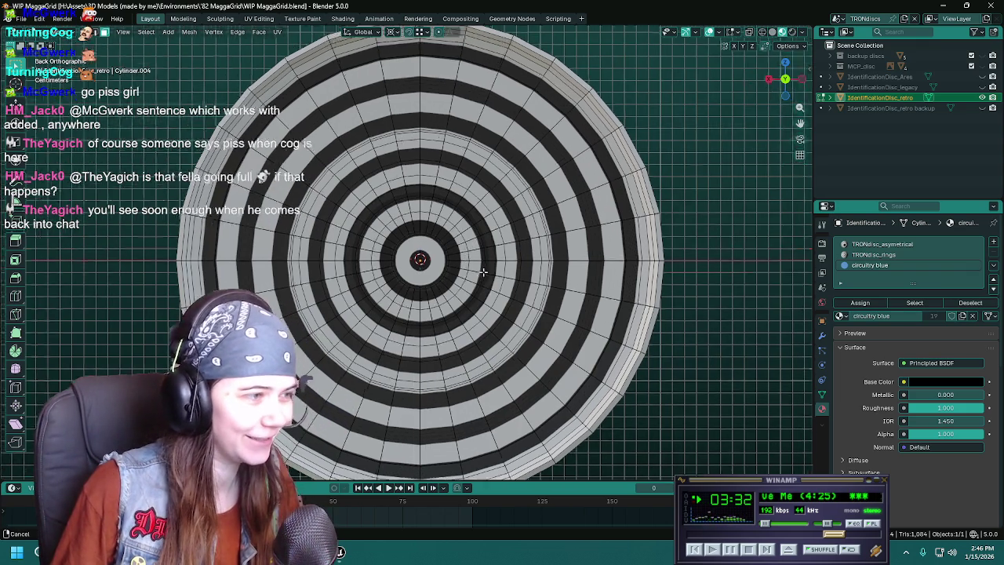
{"action": "middle_click_drag", "start_coordinate": [451, 229], "coordinate": [506, 257], "text": "shift"}
{"action": "key", "text": "ctrl+s"}
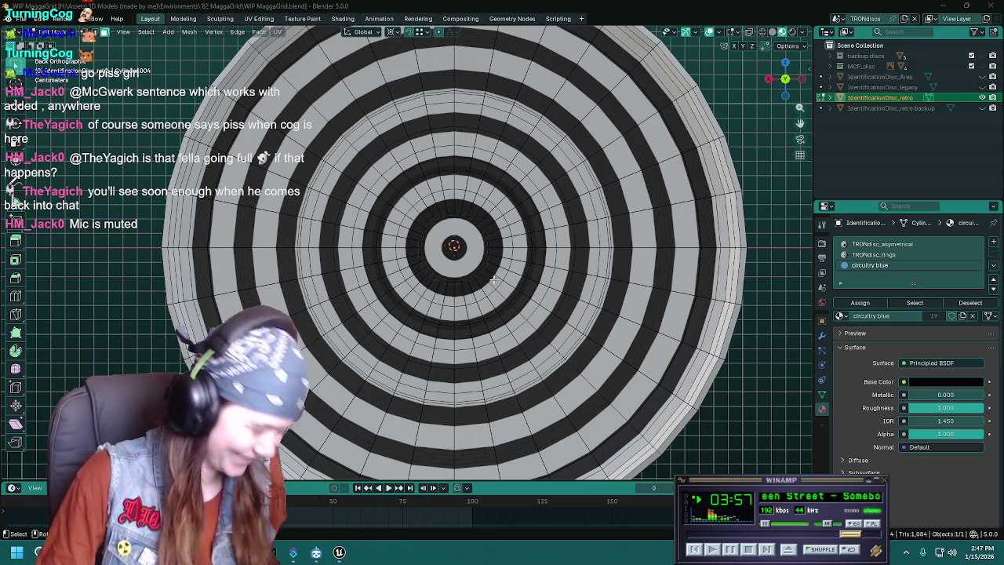
Turn on Material Preview and inspect the retro disc's faces from the front view.
{"action": "left_click", "coordinate": [517, 214], "text": "alt"}
{"action": "key", "text": "z"}
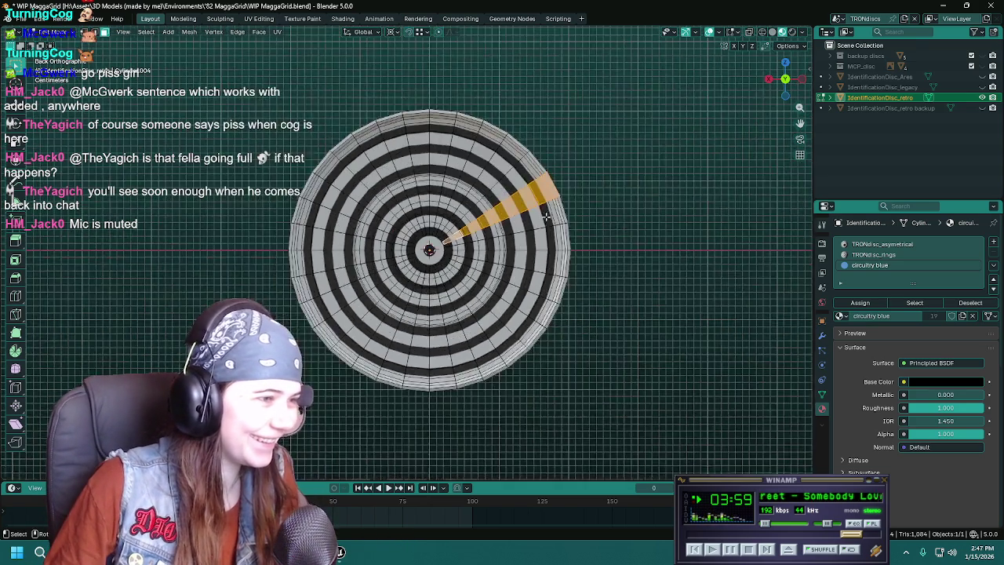
{"action": "middle_click_drag", "start_coordinate": [517, 214], "coordinate": [389, 223]}
{"action": "key", "text": "KP_1"}
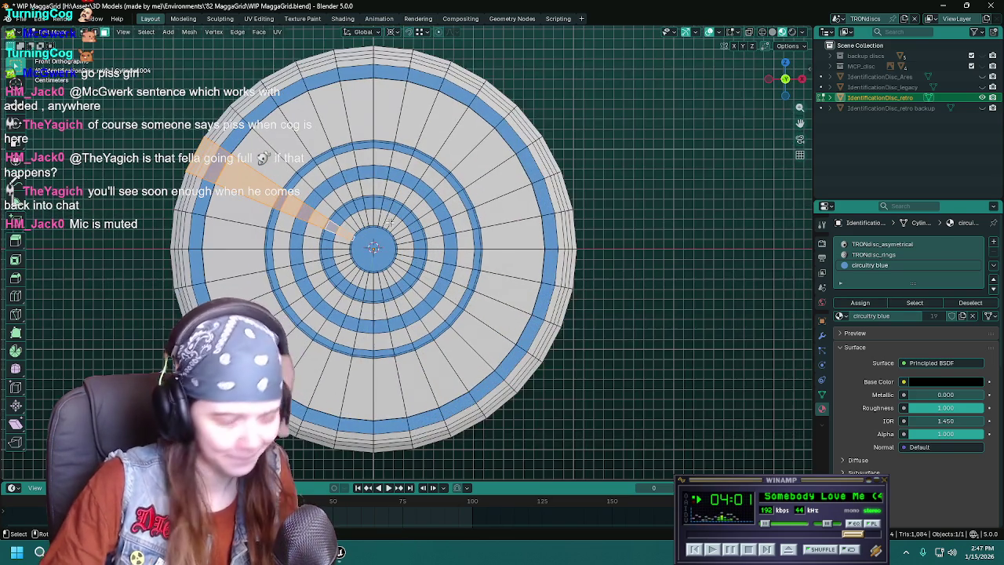
{"action": "scroll", "coordinate": [255, 197], "scroll_direction": "down", "scroll_amount": 2}
{"action": "key", "text": "a"}
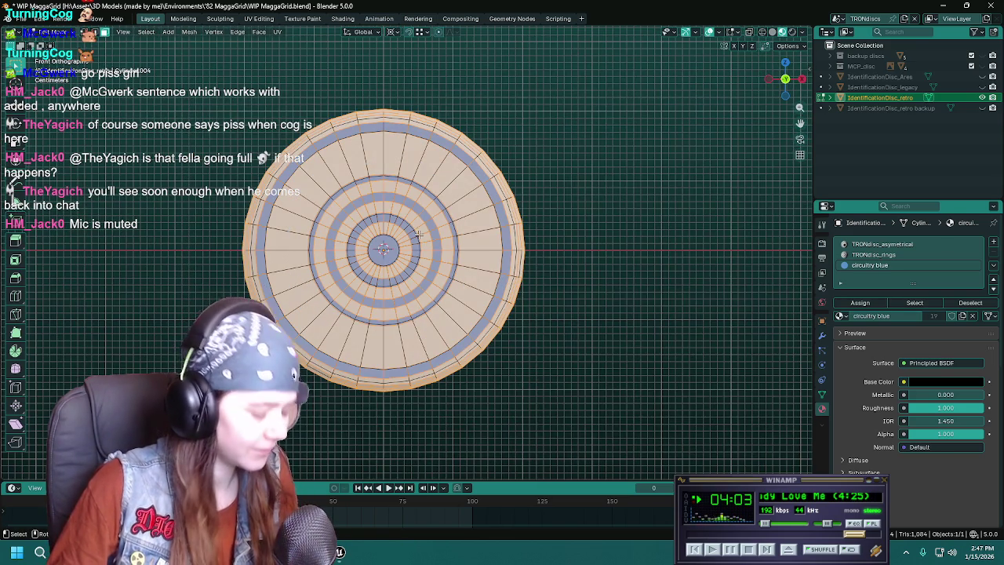
{"action": "scroll", "coordinate": [399, 251], "scroll_direction": "up", "scroll_amount": 1}
{"action": "key", "text": "alt+a"}
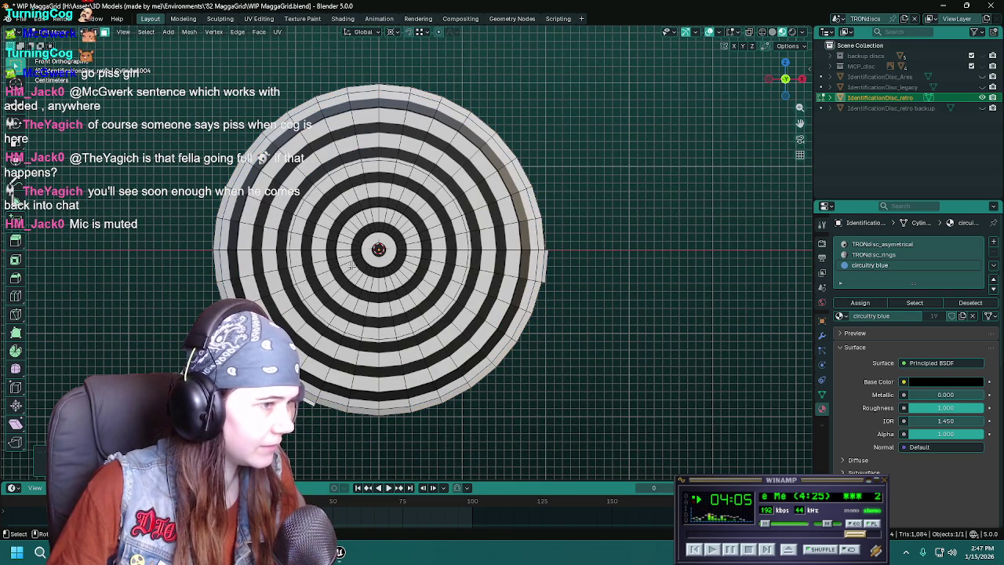
{"action": "key", "text": "a"}
{"action": "key", "text": "ctrl+z"}
{"action": "mouse_move", "coordinate": [560, 269]}
{"action": "middle_mouse_down"}
{"action": "mouse_move", "coordinate": [601, 252]}
{"action": "mouse_move", "coordinate": [598, 243]}
{"action": "middle_mouse_up"}
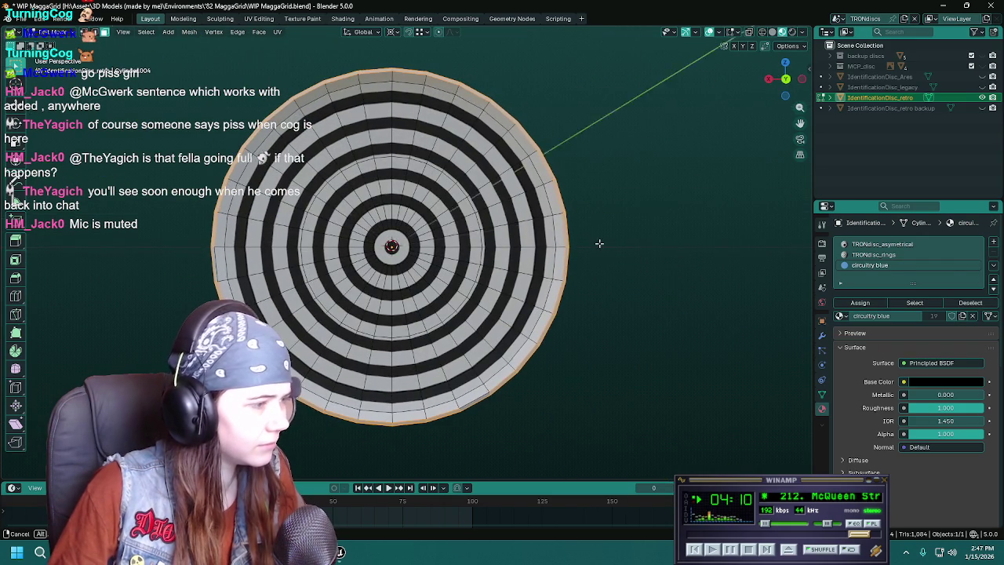
Check the rim faces' material slots from front and back views, then save the file.
{"action": "left_click", "coordinate": [216, 255]}
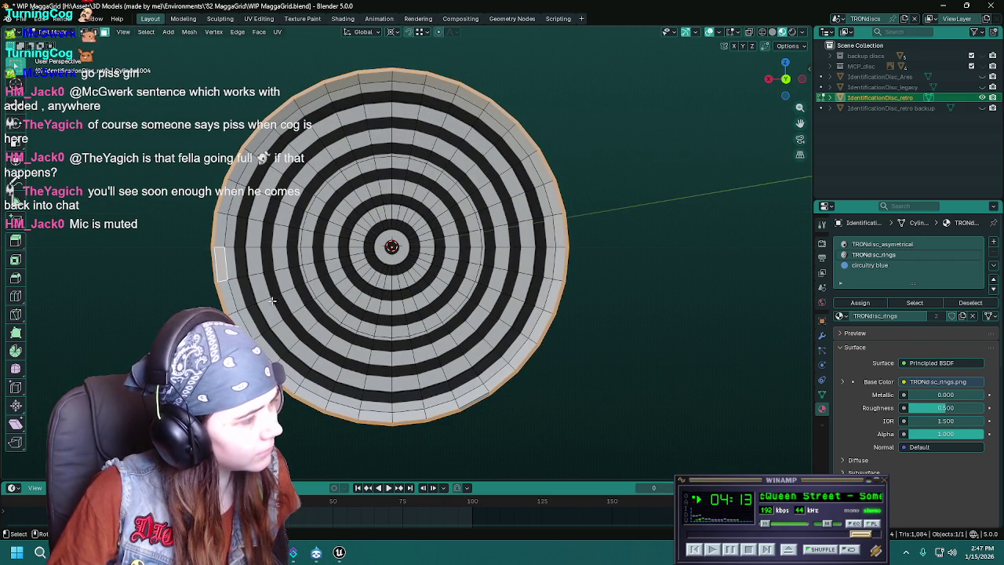
{"action": "left_click", "coordinate": [215, 254], "text": "shift"}
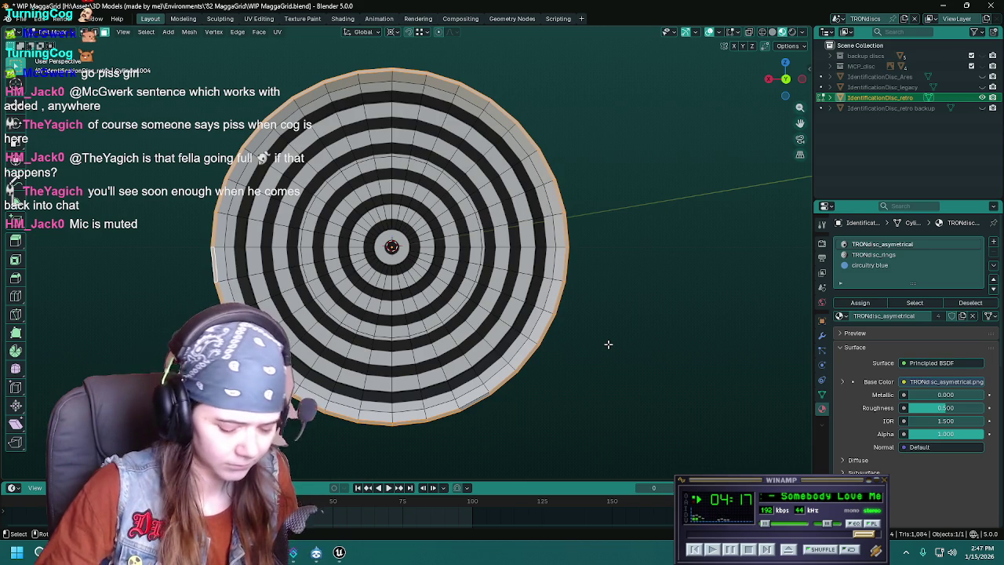
{"action": "key", "text": "KP_1"}
{"action": "key", "text": "a"}
{"action": "key", "text": "ctrl+KP_1"}
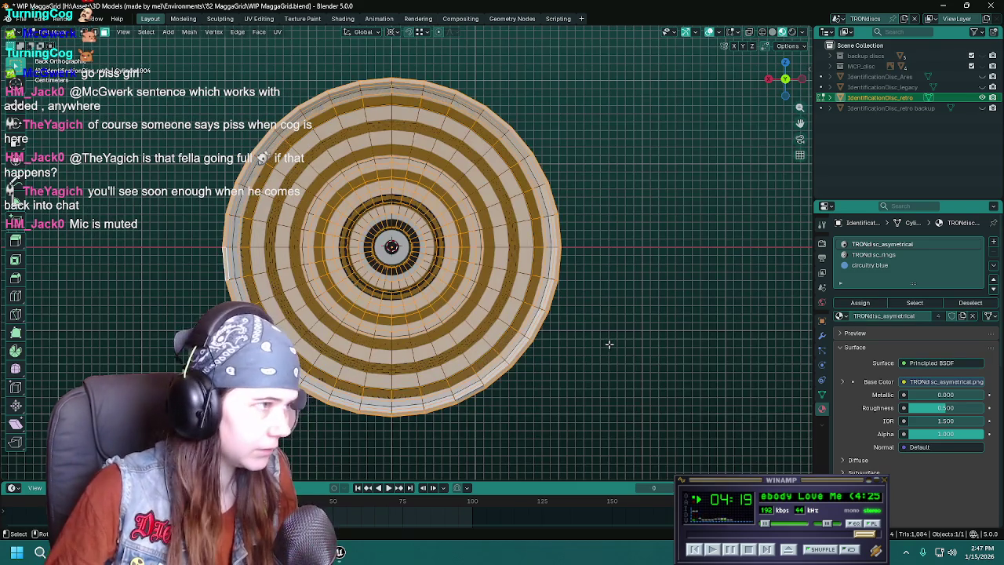
{"action": "key", "text": "KP_5"}
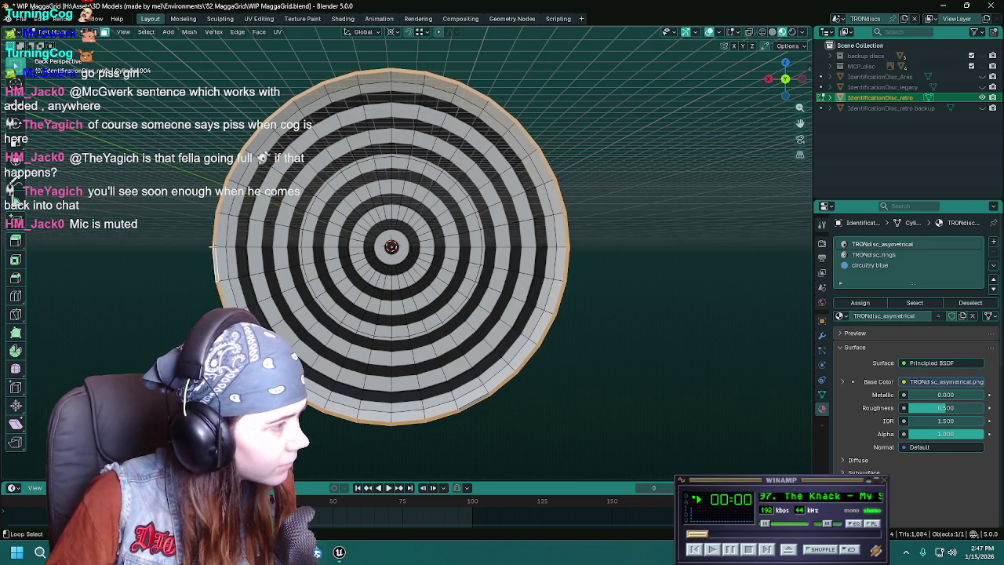
{"action": "key", "text": "alt+a"}
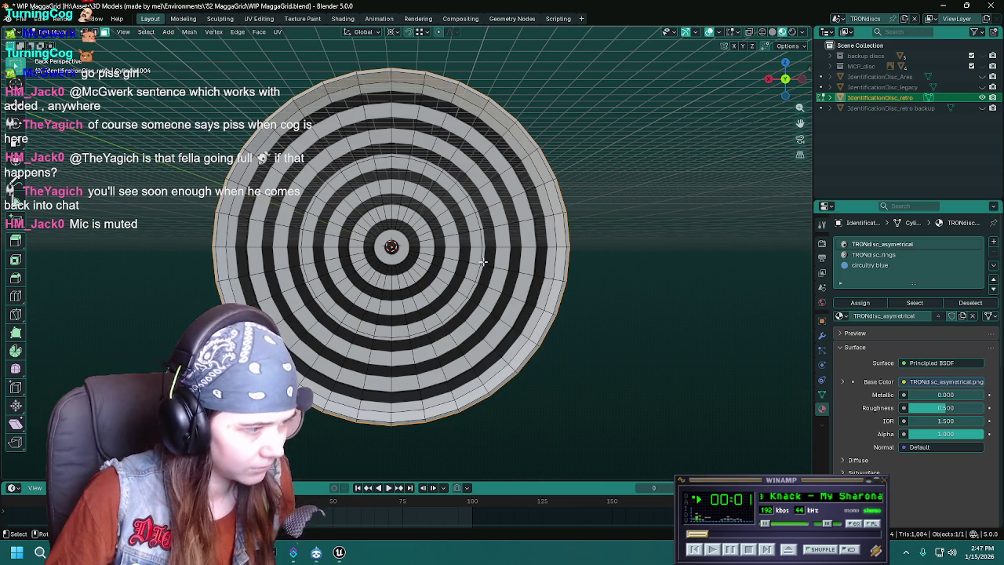
{"action": "mouse_move", "coordinate": [483, 262]}
{"action": "middle_mouse_down"}
{"action": "mouse_move", "coordinate": [304, 269]}
{"action": "mouse_move", "coordinate": [457, 288]}
{"action": "middle_mouse_up"}
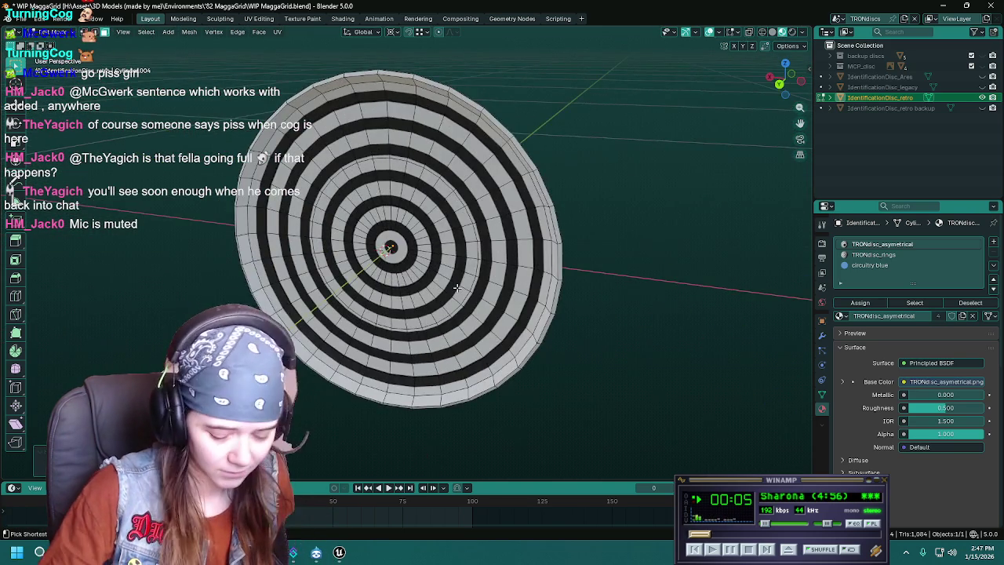
{"action": "key", "text": "ctrl+KP_1"}
{"action": "key", "text": "ctrl+s"}
{"action": "scroll", "coordinate": [441, 276], "scroll_direction": "up", "scroll_amount": 4}
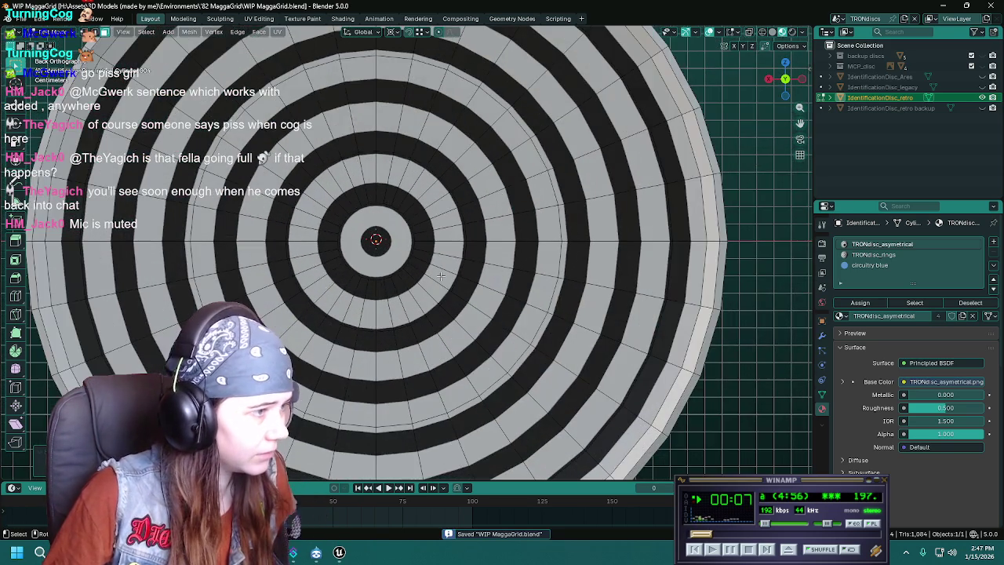
Select the central hub island, slide its outer loop inward and inset the centre face.
{"action": "scroll", "coordinate": [450, 300], "scroll_direction": "up", "scroll_amount": 5}
{"action": "key", "text": "l"}
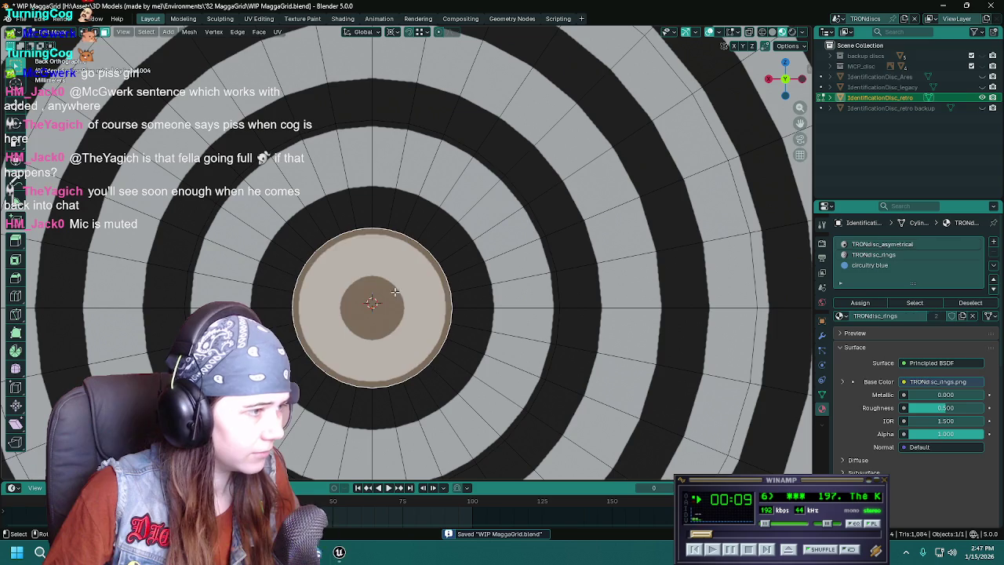
{"action": "key", "text": "l"}
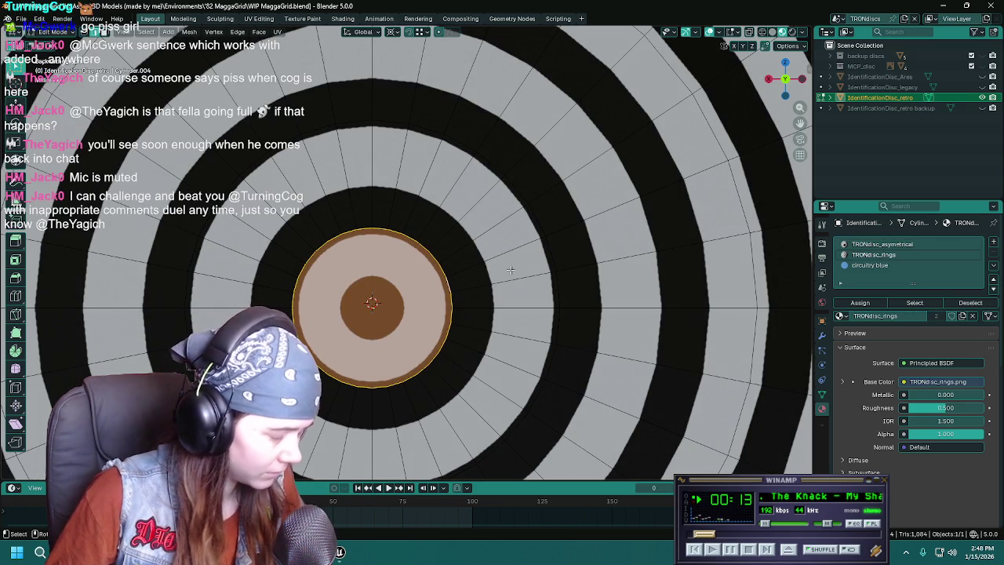
{"action": "key", "text": "g"}
{"action": "key", "text": "g"}
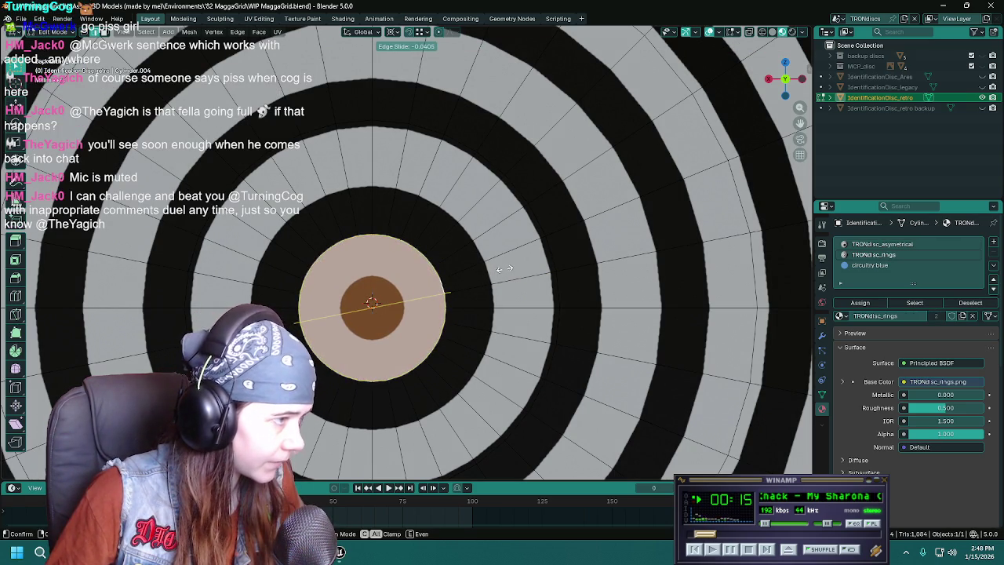
{"action": "left_click", "coordinate": [505, 269]}
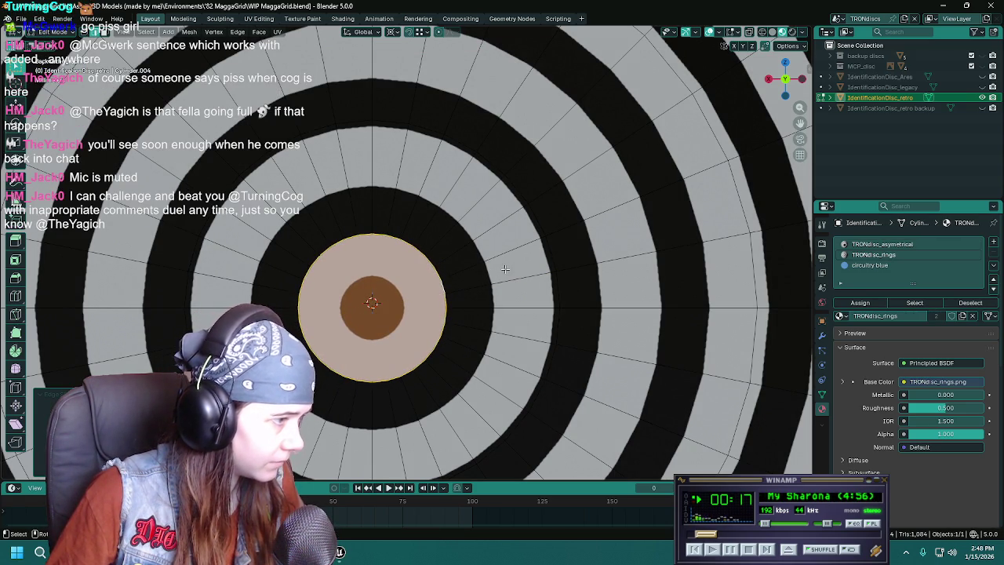
{"action": "key", "text": "i"}
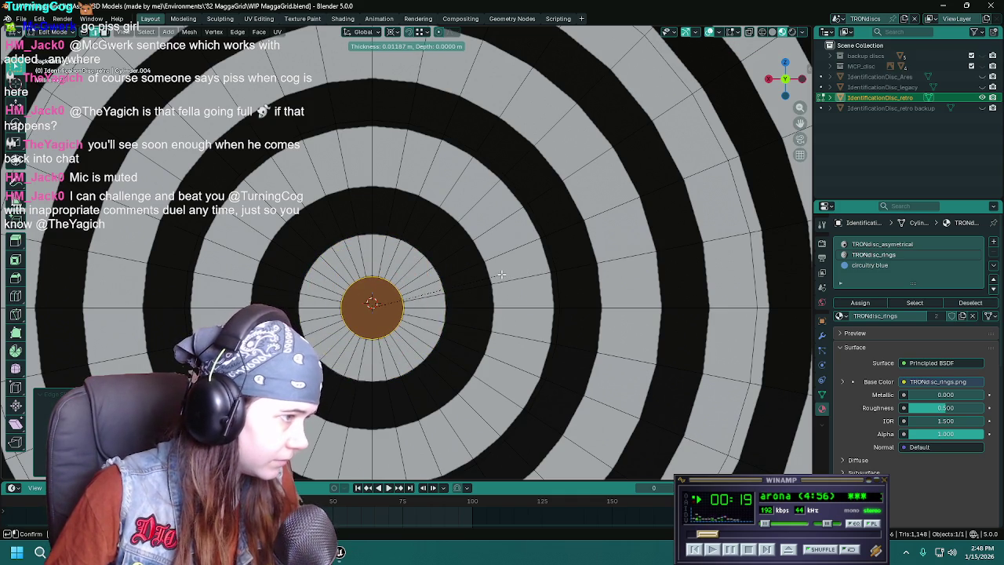
{"action": "left_click", "coordinate": [502, 275]}
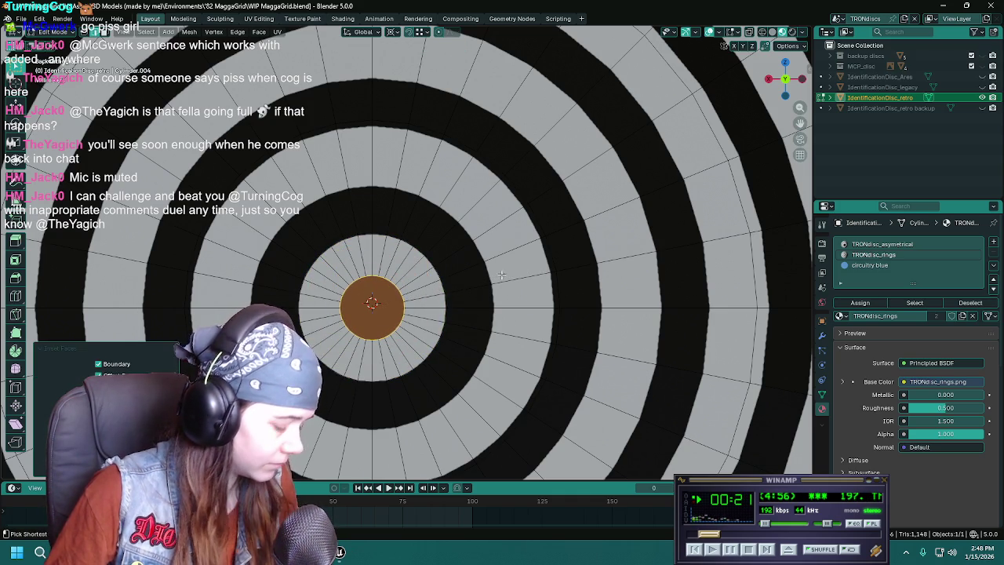
Save the file and pick the circuitry blue material slot.
{"action": "scroll", "coordinate": [460, 271], "scroll_direction": "down", "scroll_amount": 2}
{"action": "key", "text": "ctrl+s"}
{"action": "scroll", "coordinate": [459, 272], "scroll_direction": "down", "scroll_amount": 1}
{"action": "left_click", "coordinate": [869, 265]}
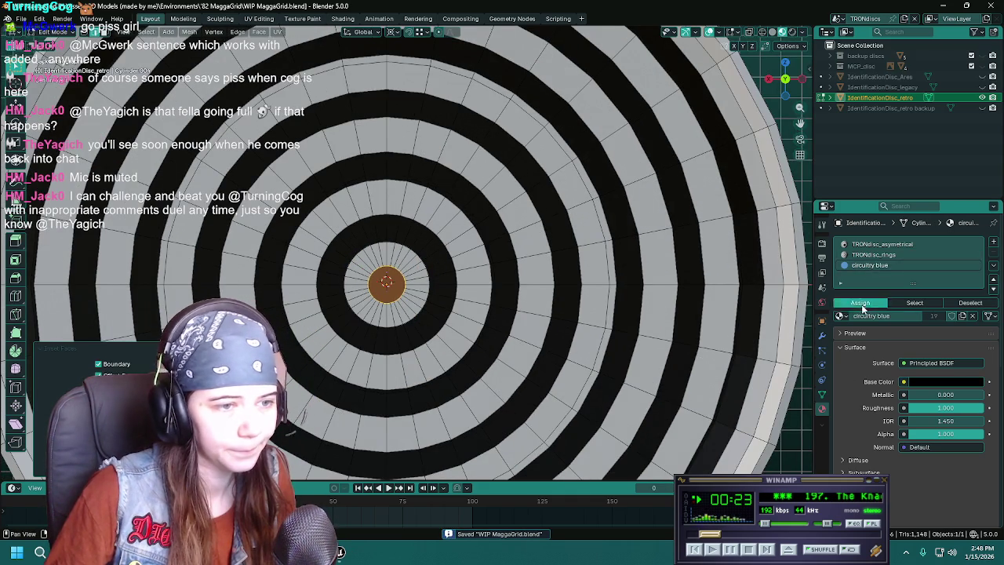
Assign circuitry blue to the centre face and slide a band's outer edge loop to adjust its width.
{"action": "left_click", "coordinate": [860, 303]}
{"action": "scroll", "coordinate": [443, 260], "scroll_direction": "up", "scroll_amount": 1}
{"action": "scroll", "coordinate": [443, 260], "scroll_direction": "up", "scroll_amount": 1}
{"action": "left_click", "coordinate": [443, 254], "text": "alt"}
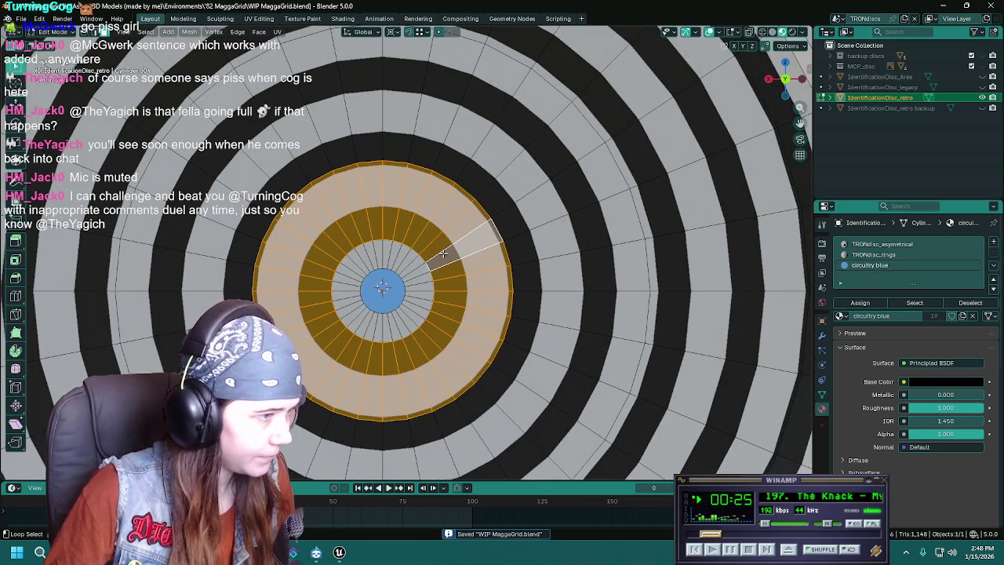
{"action": "left_click", "coordinate": [494, 227], "text": "alt"}
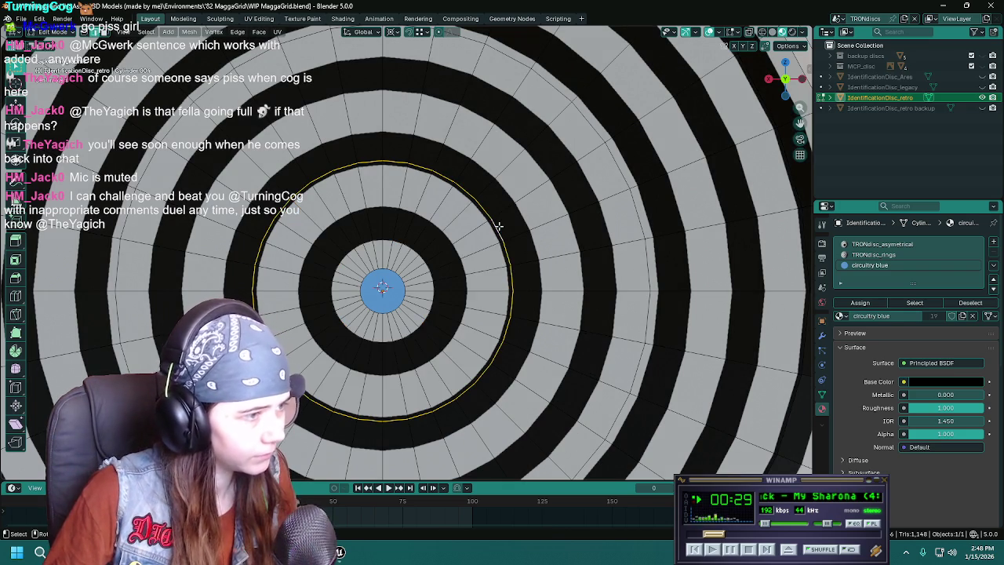
{"action": "key", "text": "g"}
{"action": "key", "text": "g"}
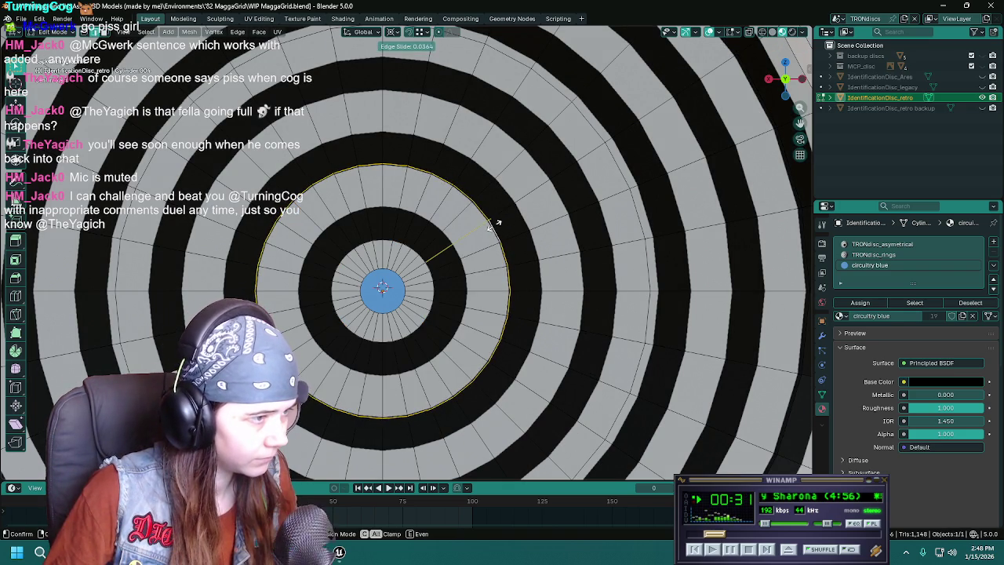
{"action": "left_click", "coordinate": [493, 226]}
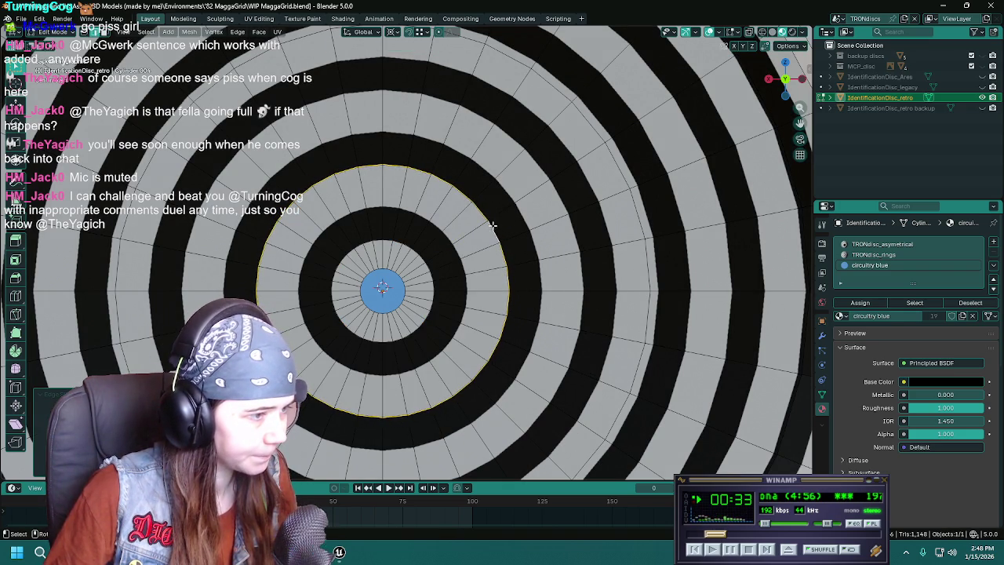
Slide the smaller inner edge loop, then make the face ring around the centre circuitry blue.
{"action": "left_click", "coordinate": [458, 269], "text": "alt"}
{"action": "key", "text": "g"}
{"action": "key", "text": "g"}
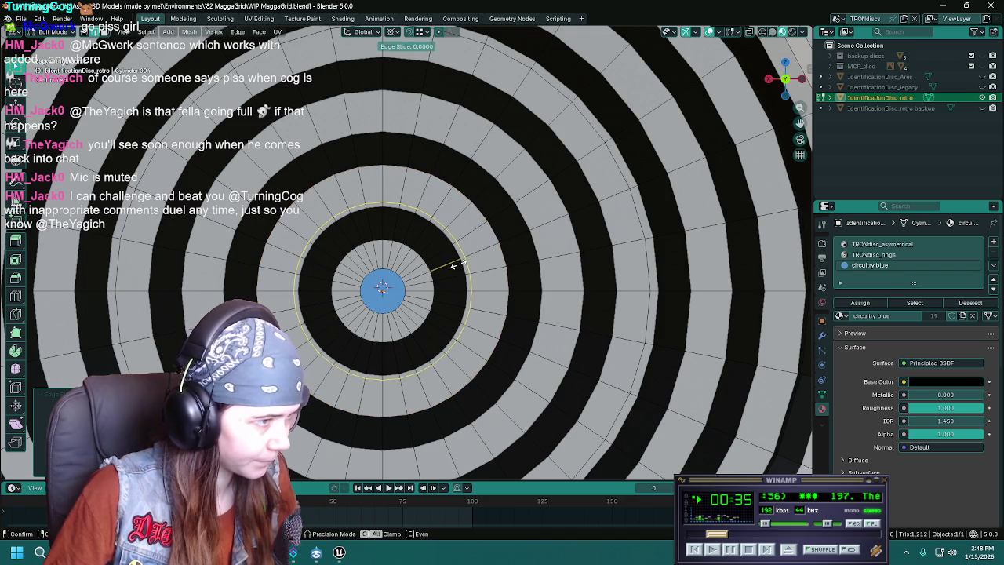
{"action": "left_click", "coordinate": [453, 263]}
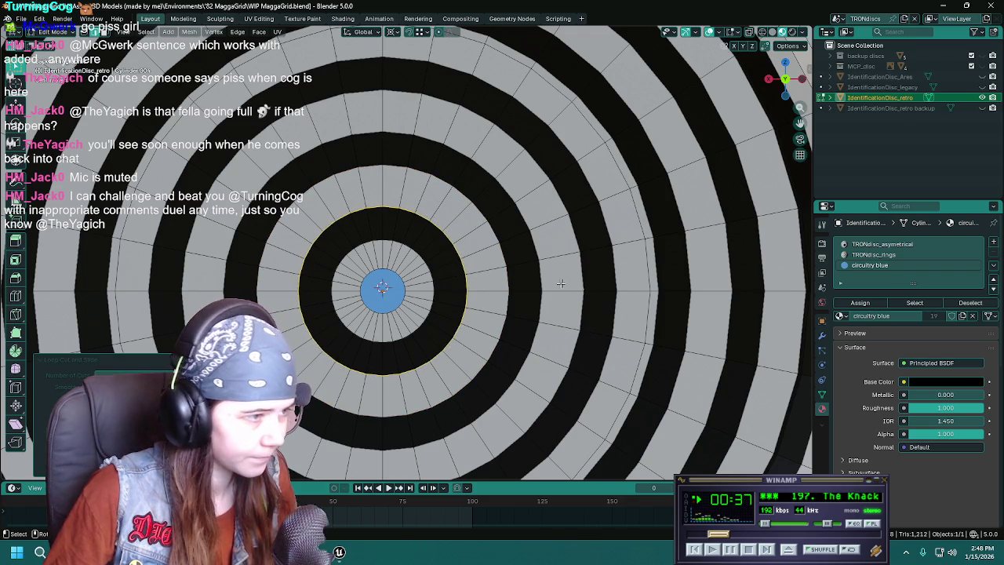
{"action": "key", "text": "alt+a"}
{"action": "left_click", "coordinate": [446, 259], "text": "alt"}
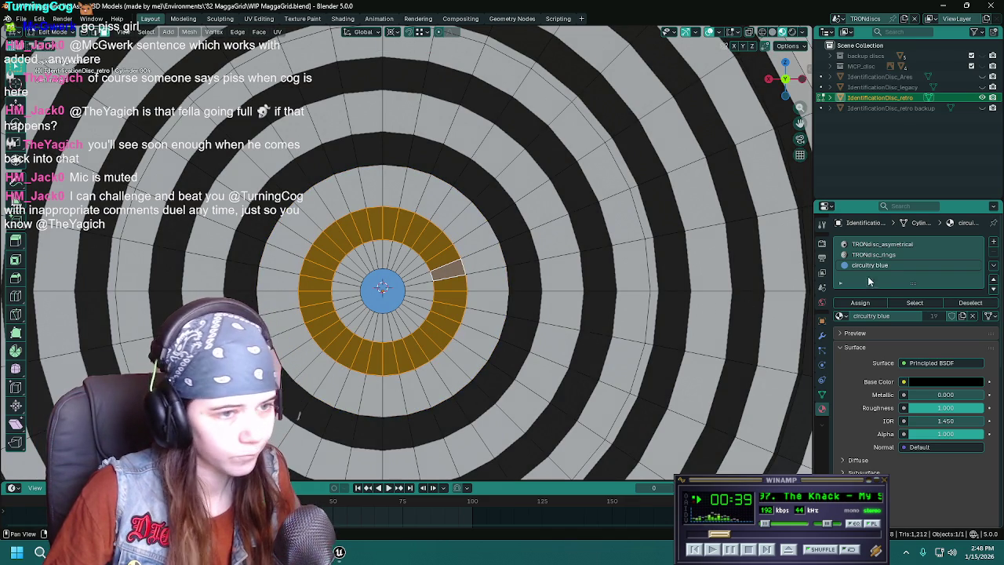
{"action": "left_click", "coordinate": [859, 302]}
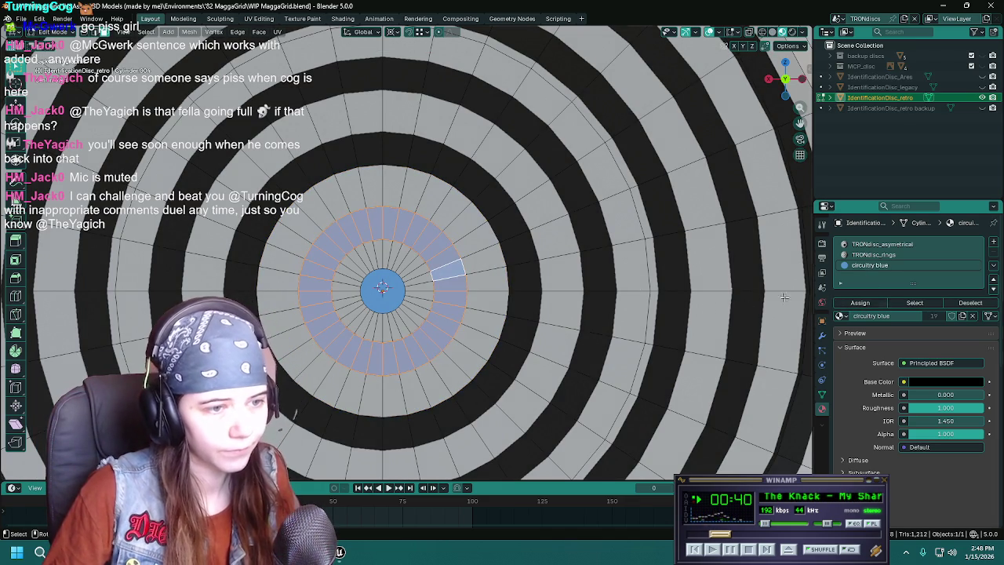
Reselect the blue face ring and radial edge, then select a band of concentric ring faces.
{"action": "left_click", "coordinate": [499, 245], "text": "alt"}
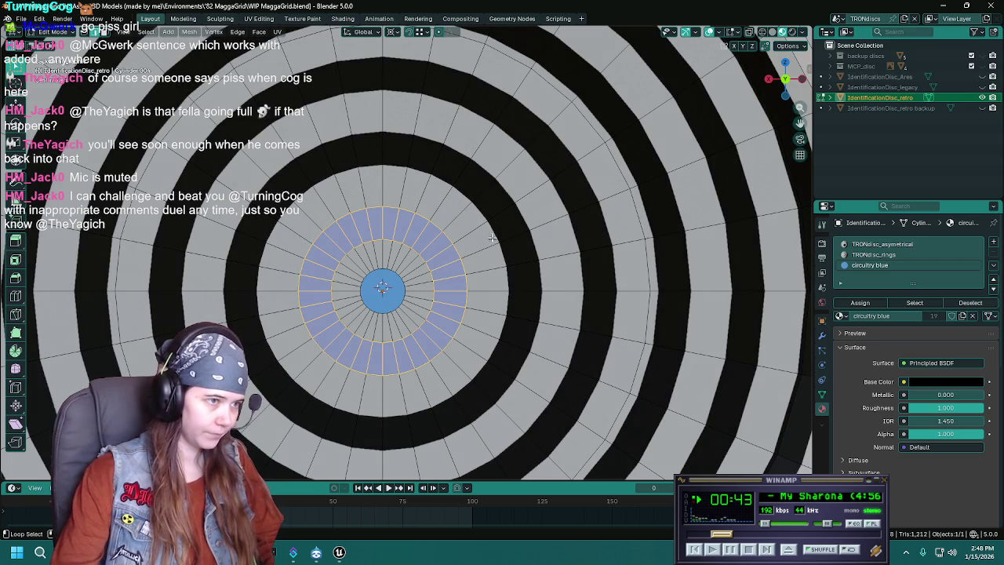
{"action": "left_click", "coordinate": [514, 235], "text": "alt"}
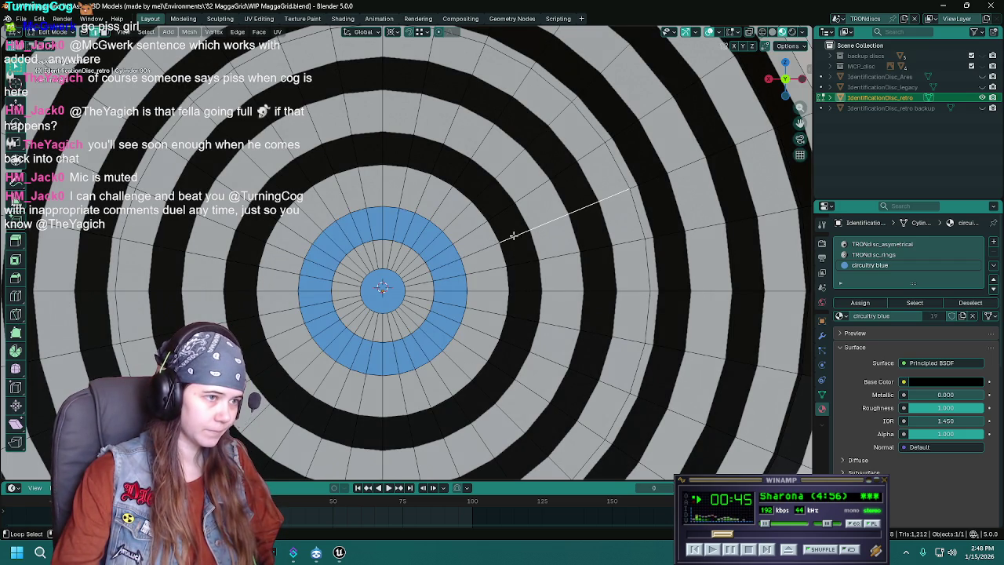
{"action": "key", "text": "alt+a"}
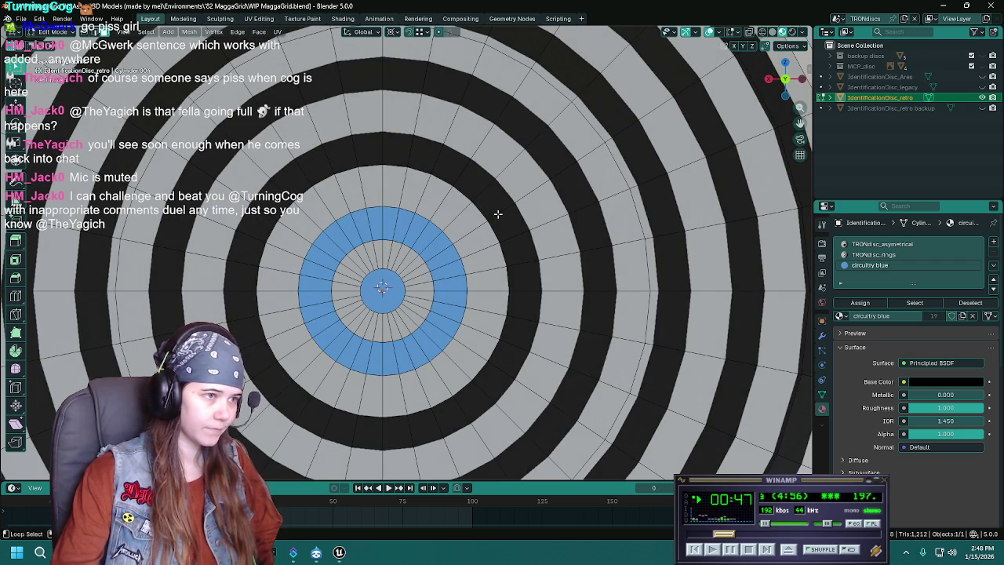
{"action": "key", "text": "l"}
{"action": "middle_click_drag", "start_coordinate": [497, 213], "coordinate": [437, 224]}
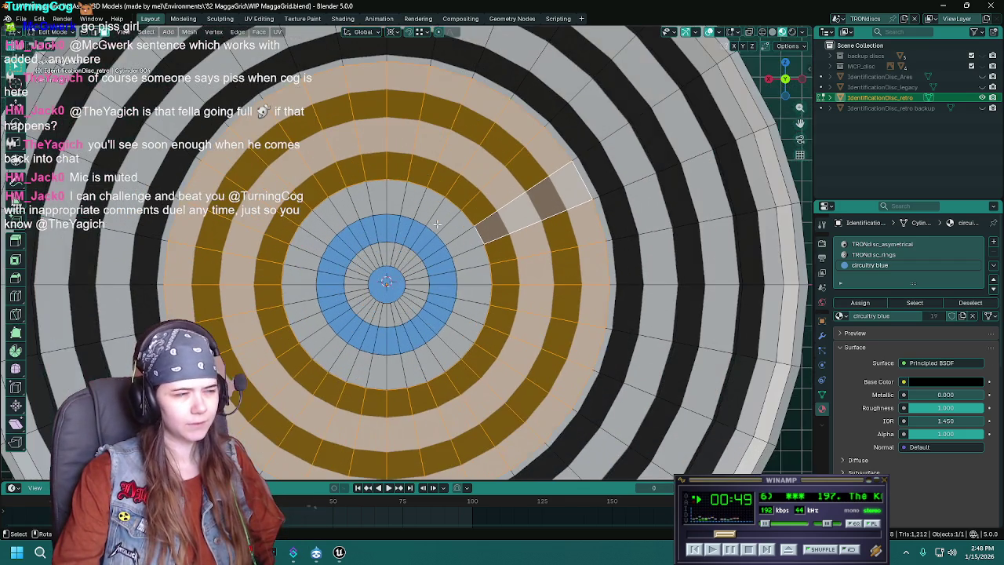
Slide a circular edge loop out to a larger radius, select several ring faces and save.
{"action": "key", "text": "alt+a"}
{"action": "left_click", "coordinate": [579, 173], "text": "alt"}
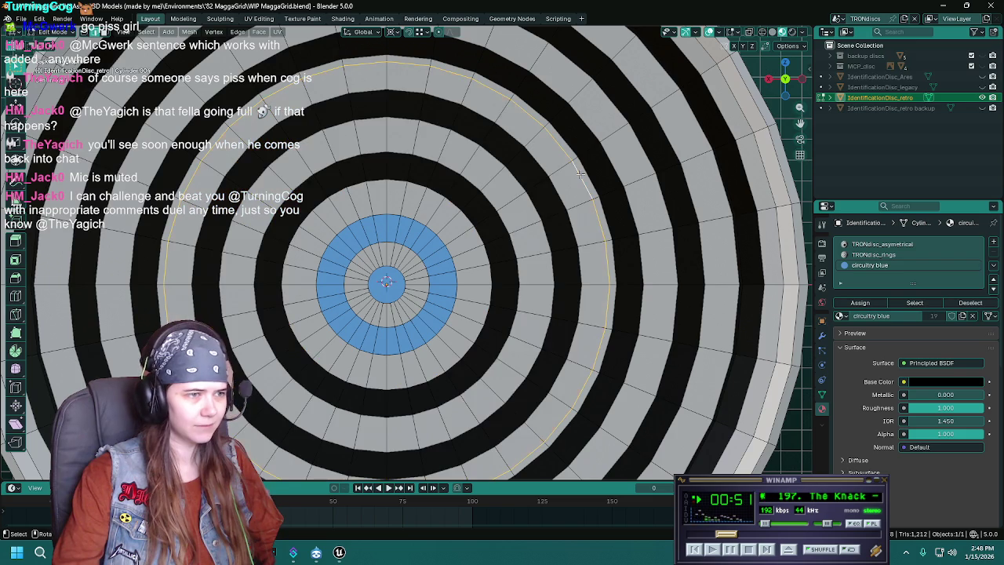
{"action": "key", "text": "g"}
{"action": "key", "text": "g"}
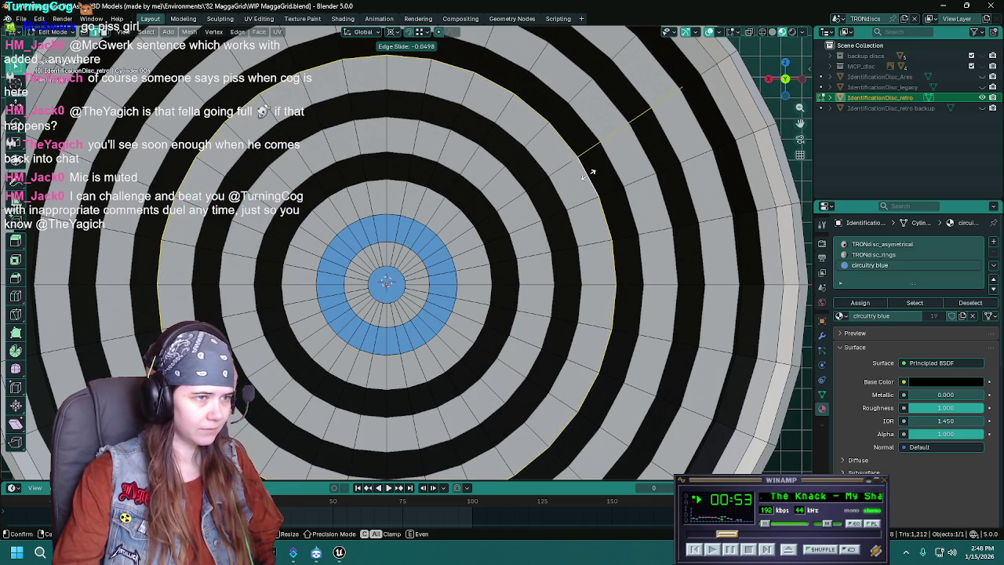
{"action": "left_click", "coordinate": [587, 174]}
{"action": "key", "text": "ctrl+s"}
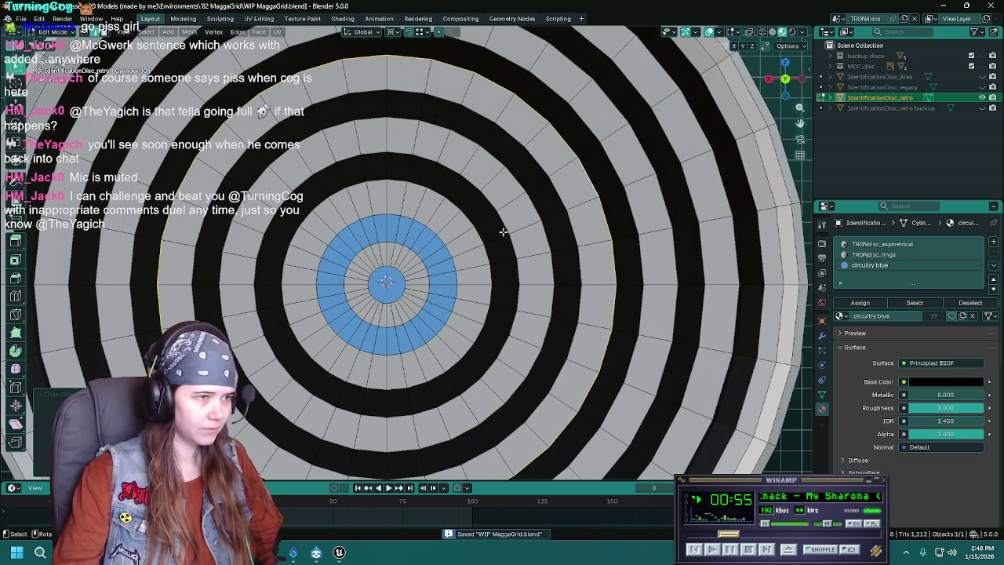
{"action": "key", "text": "l"}
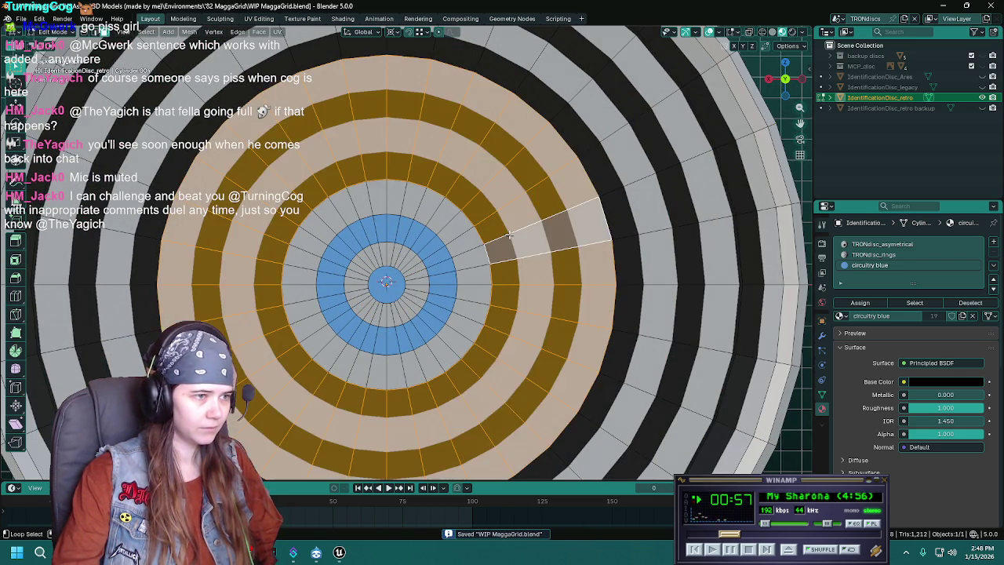
{"action": "scroll", "coordinate": [509, 233], "scroll_direction": "down", "scroll_amount": 3}
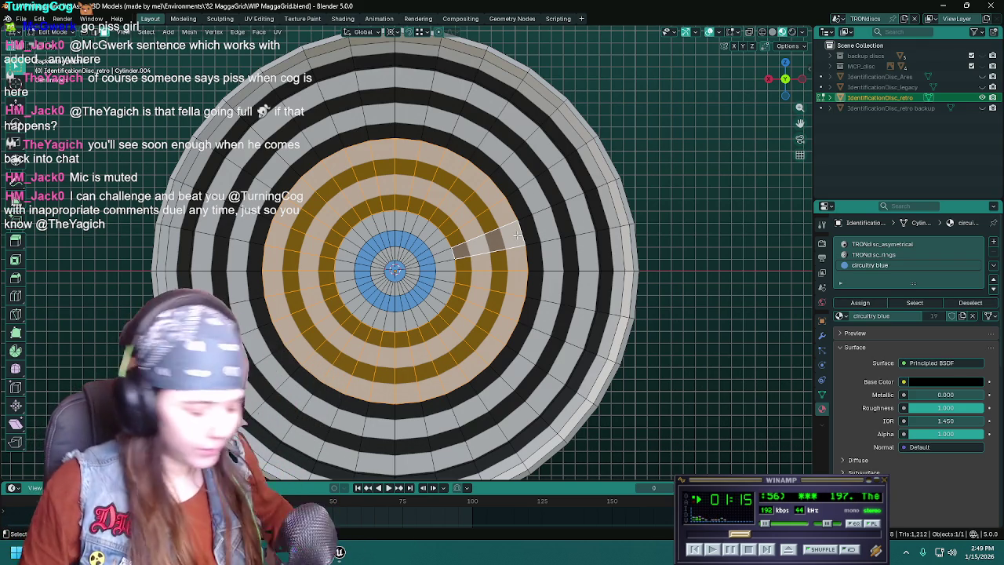
{"action": "key", "text": "ctrl+s"}
{"action": "scroll", "coordinate": [482, 226], "scroll_direction": "up", "scroll_amount": 2}
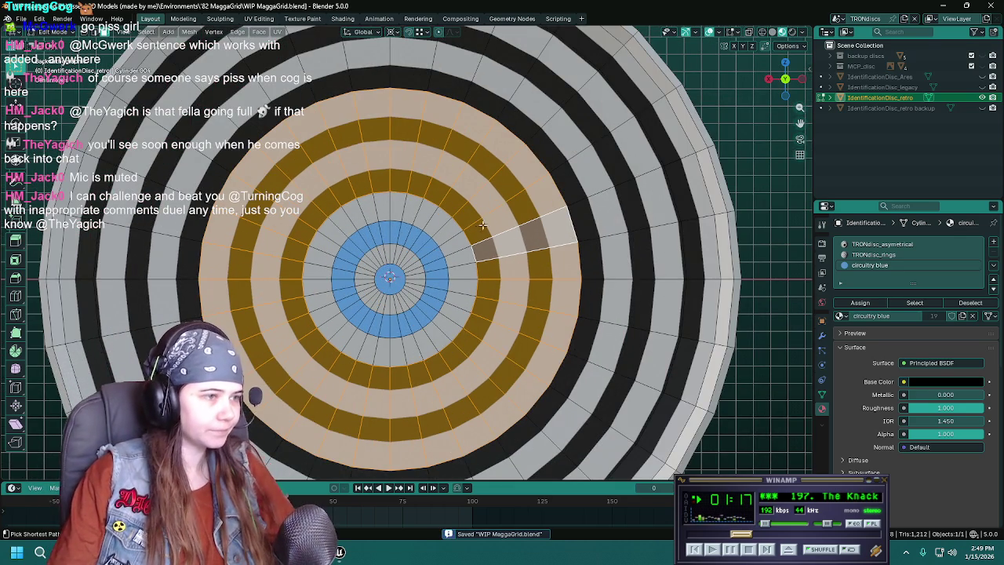
Add a loop cut, slide it inward, and make the ring beside the blue centre circuitry blue.
{"action": "key", "text": "ctrl+r"}
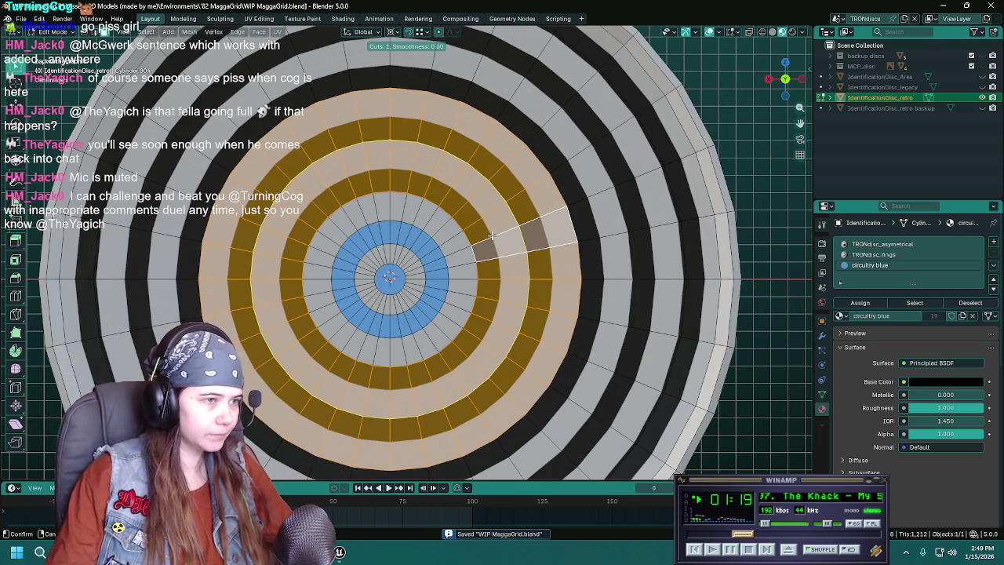
{"action": "left_click", "coordinate": [492, 236]}
{"action": "right_click", "coordinate": [492, 235]}
{"action": "key", "text": "g"}
{"action": "key", "text": "g"}
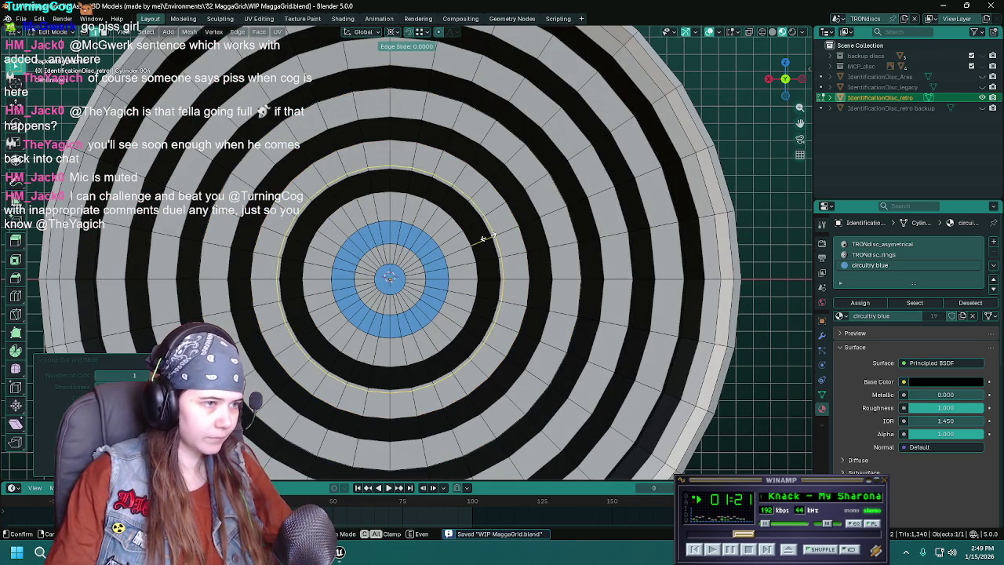
{"action": "left_click", "coordinate": [485, 236]}
{"action": "key", "text": "3"}
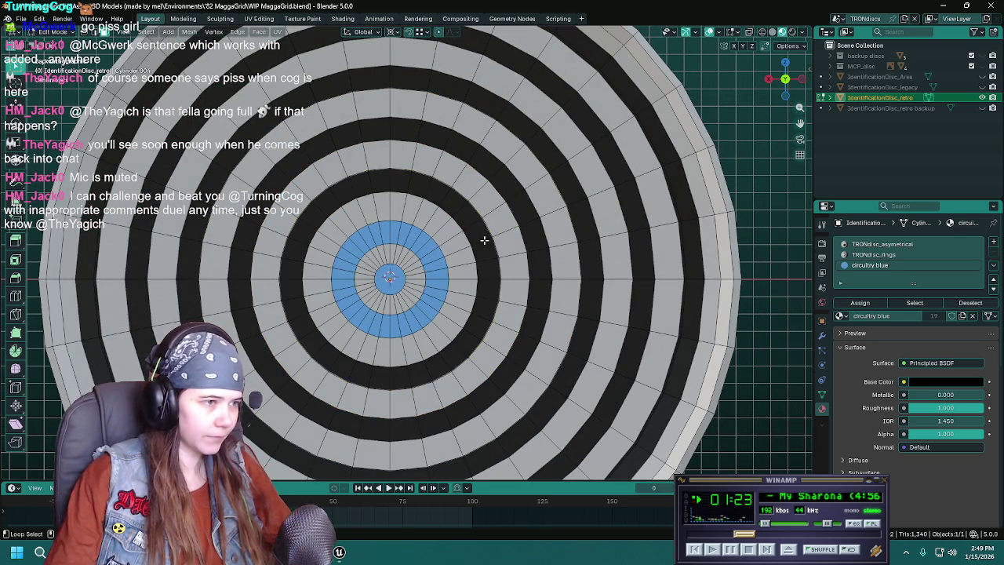
{"action": "left_click", "coordinate": [484, 238], "text": "alt"}
{"action": "left_click", "coordinate": [858, 302]}
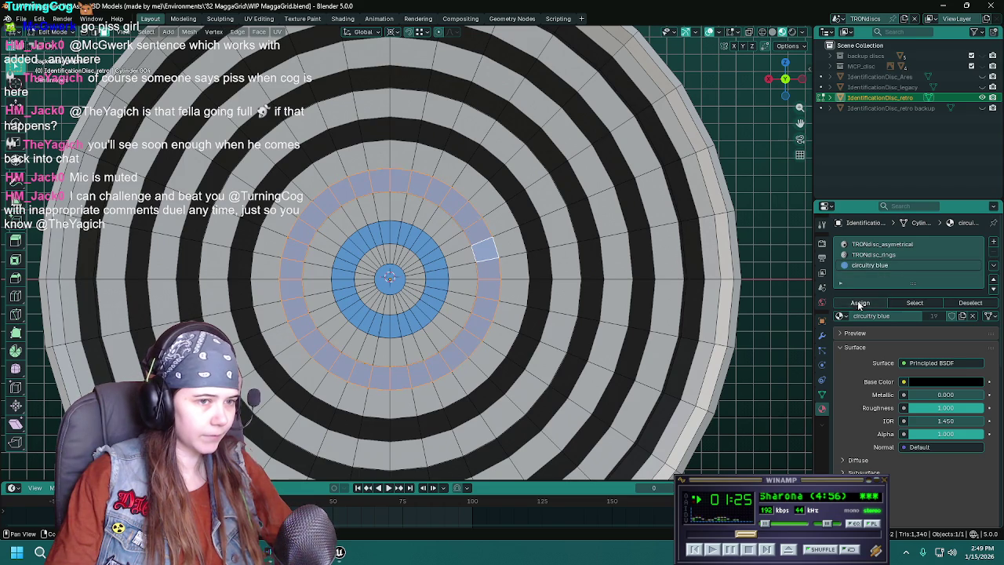
Loop-cut the outer ring and assign circuitry blue to the black face ring beside the cut.
{"action": "left_click", "coordinate": [525, 222], "text": "alt"}
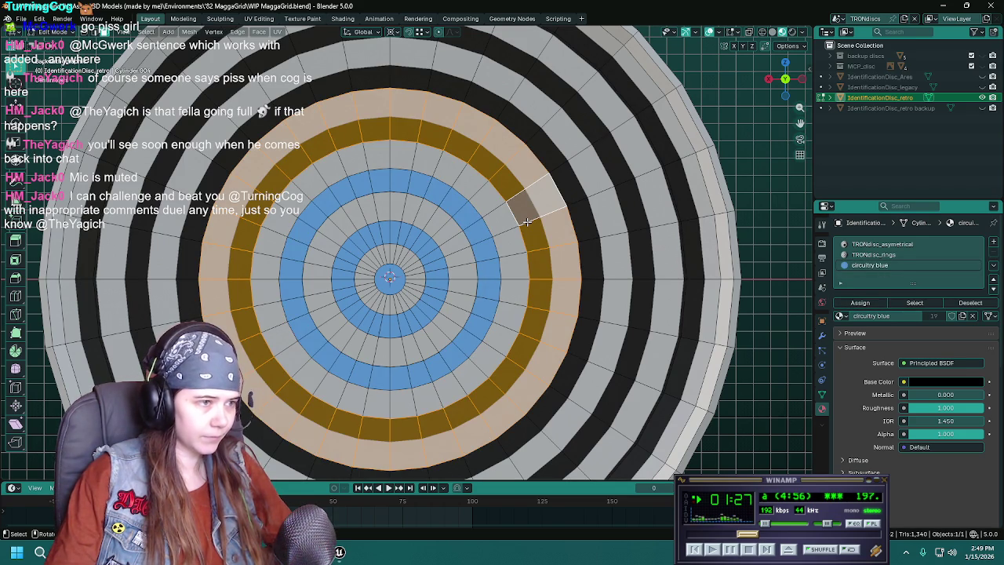
{"action": "key", "text": "ctrl+r"}
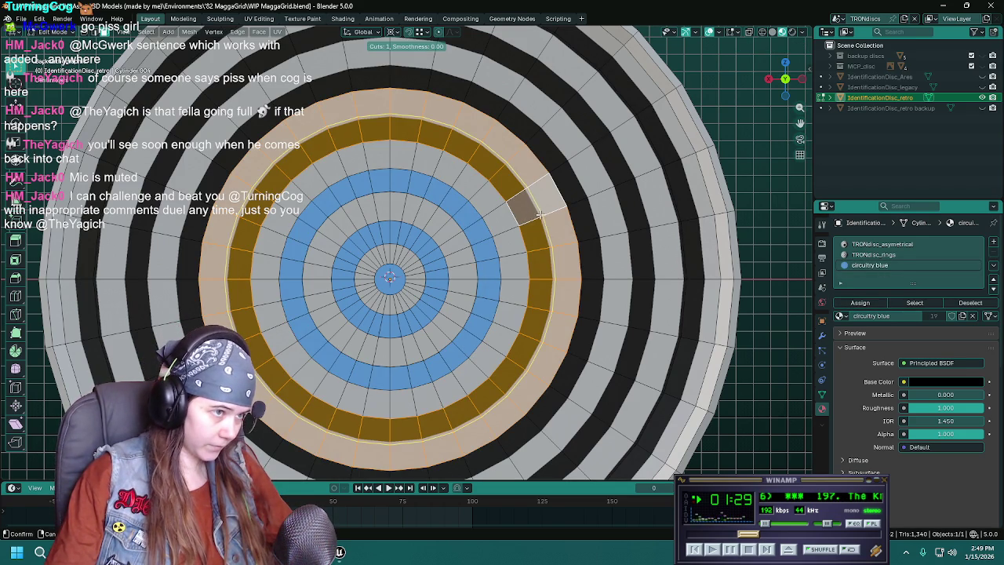
{"action": "left_click", "coordinate": [534, 217]}
{"action": "left_click", "coordinate": [536, 226]}
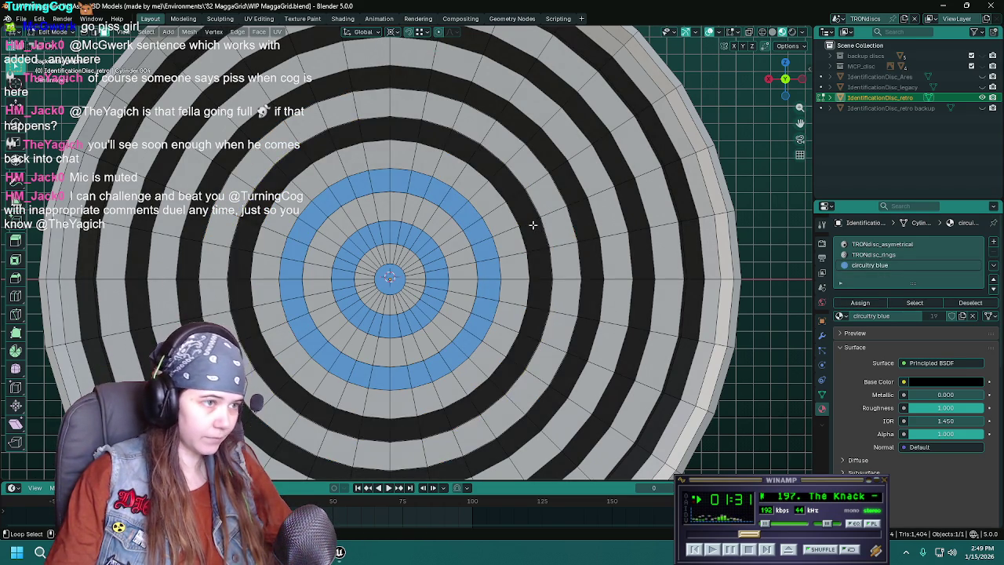
{"action": "left_click", "coordinate": [535, 231], "text": "alt"}
{"action": "left_click", "coordinate": [859, 302]}
Preview the disc colours in Object Mode, save, and return to Edit Mode on the outer rings.
{"action": "key", "text": "Tab"}
{"action": "scroll", "coordinate": [441, 208], "scroll_direction": "down", "scroll_amount": 1}
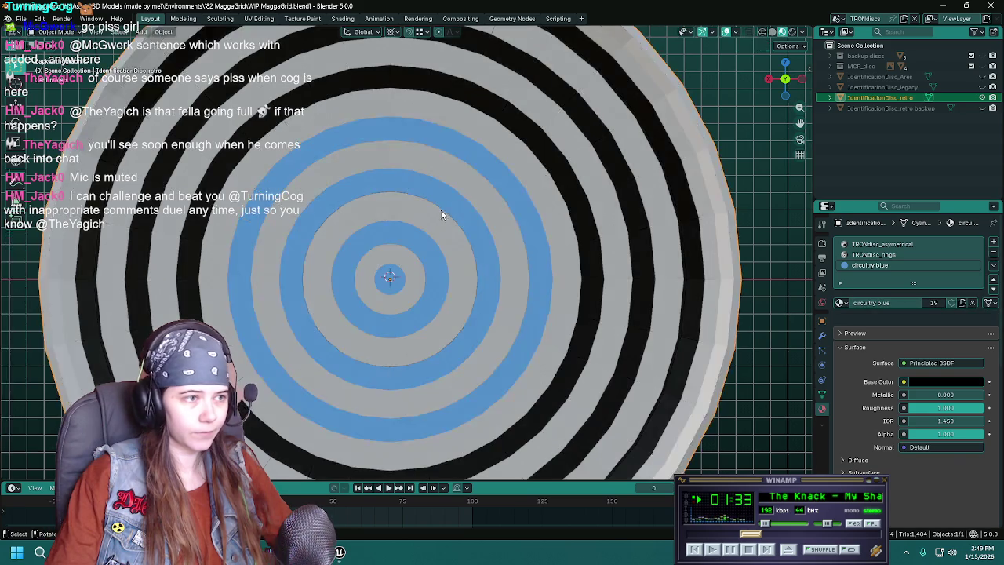
{"action": "key", "text": "ctrl+s"}
{"action": "scroll", "coordinate": [443, 212], "scroll_direction": "up", "scroll_amount": 1}
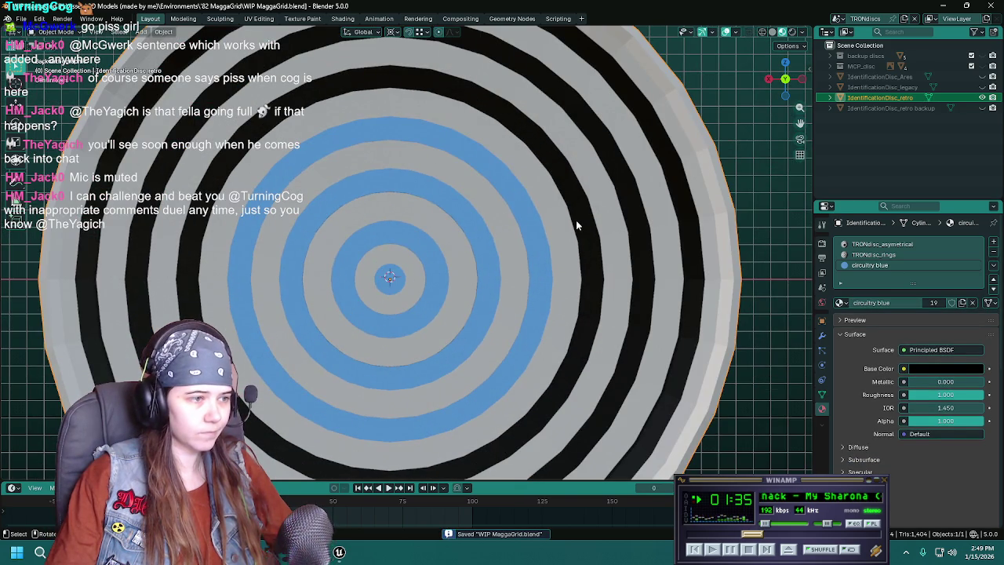
{"action": "key", "text": "Tab"}
{"action": "scroll", "coordinate": [570, 203], "scroll_direction": "down", "scroll_amount": 1}
{"action": "left_click", "coordinate": [570, 203], "text": "ctrl"}
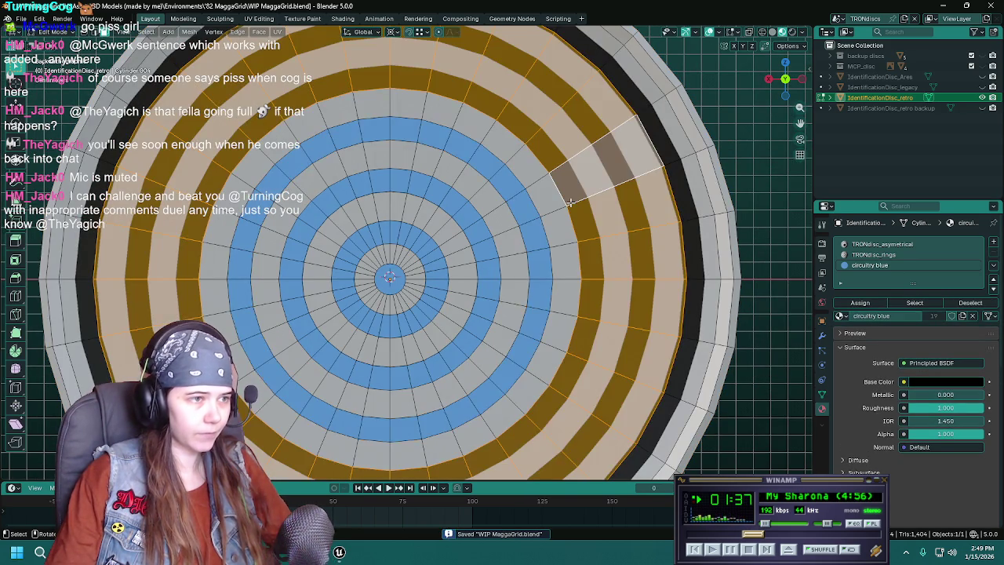
Slide an outer edge loop to a new position and save the file.
{"action": "left_click", "coordinate": [620, 202], "text": "alt"}
{"action": "key", "text": "g"}
{"action": "key", "text": "g"}
{"action": "left_click", "coordinate": [631, 229]}
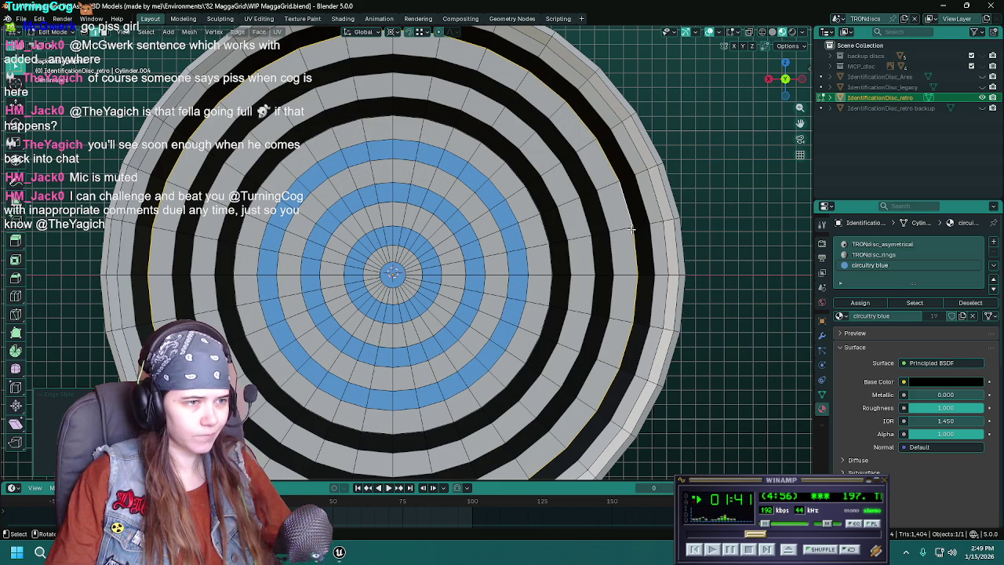
{"action": "key", "text": "ctrl+s"}
{"action": "key", "text": "s"}
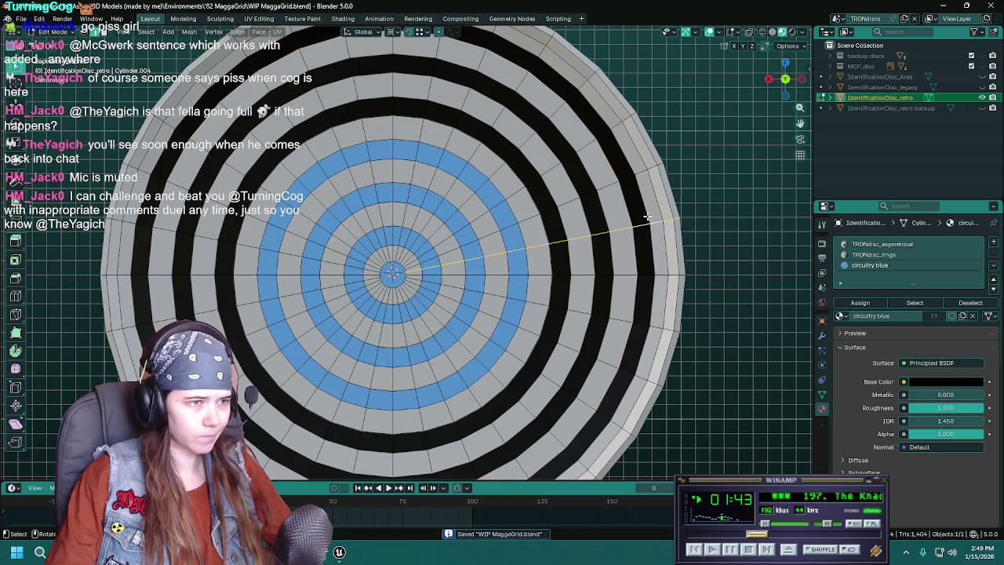
{"action": "key", "text": "Escape"}
Add two new loop cuts in the outer rings and colour each new face ring circuitry blue.
{"action": "key", "text": "ctrl+r"}
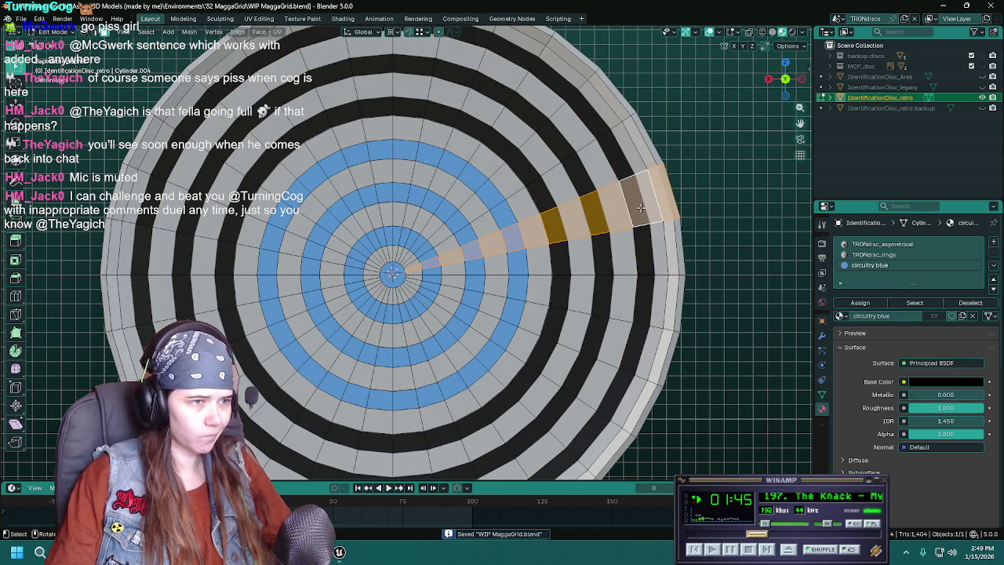
{"action": "left_click", "coordinate": [643, 204]}
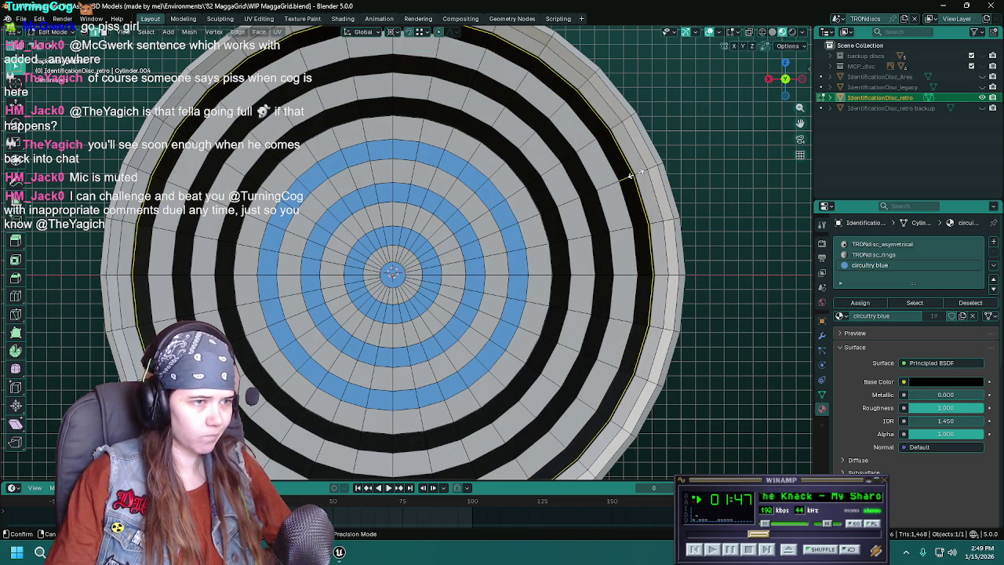
{"action": "key", "text": "ctrl+s"}
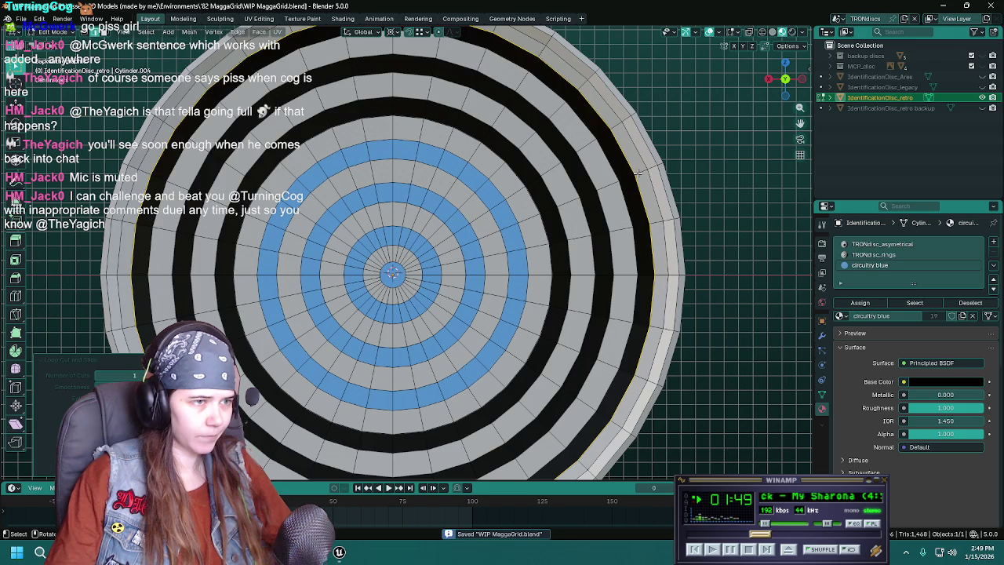
{"action": "left_click", "coordinate": [625, 177], "text": "alt"}
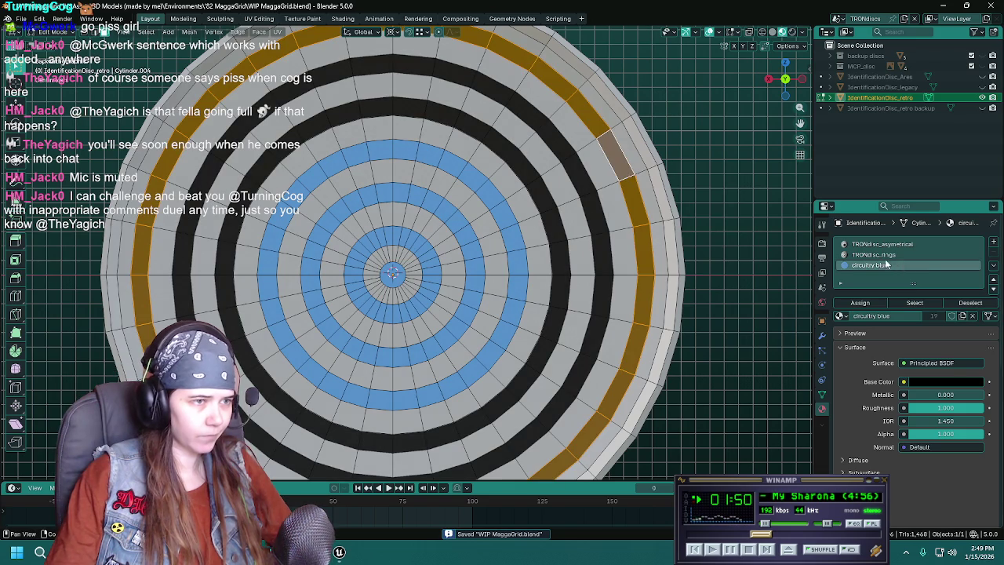
{"action": "left_click", "coordinate": [860, 304]}
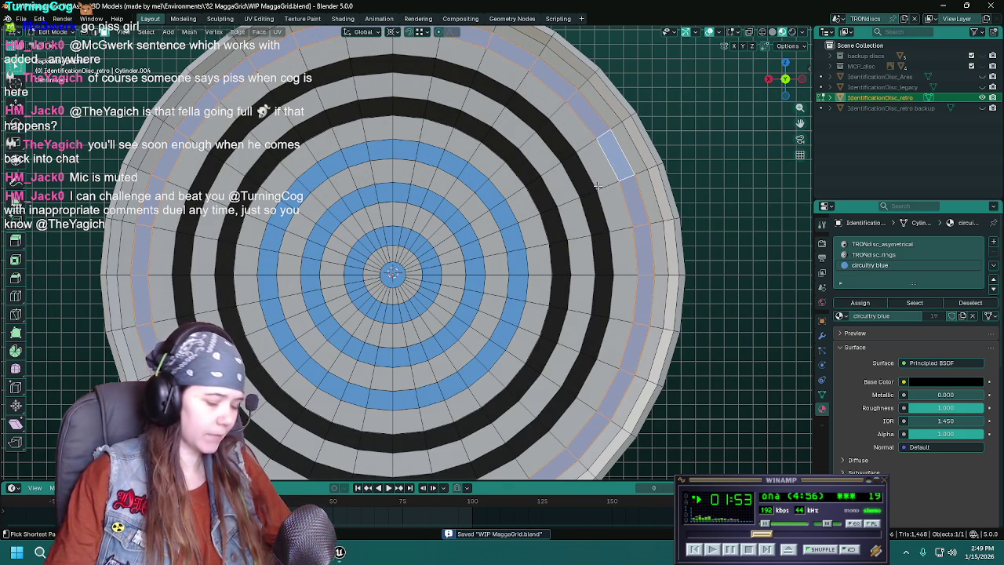
{"action": "left_click", "coordinate": [596, 186], "text": "alt"}
{"action": "key", "text": "g"}
{"action": "key", "text": "g"}
{"action": "left_click", "coordinate": [590, 187]}
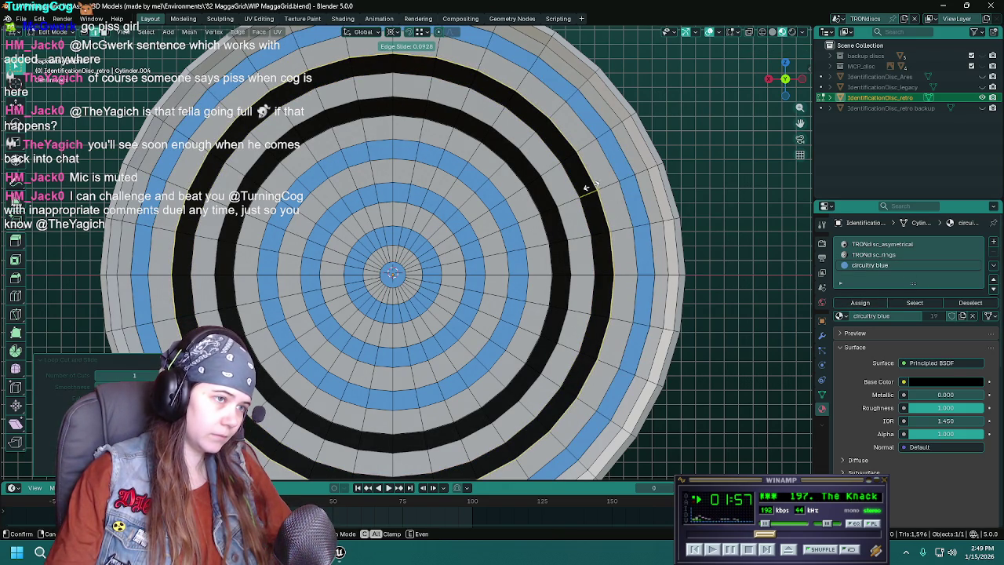
{"action": "left_click", "coordinate": [589, 193], "text": "alt"}
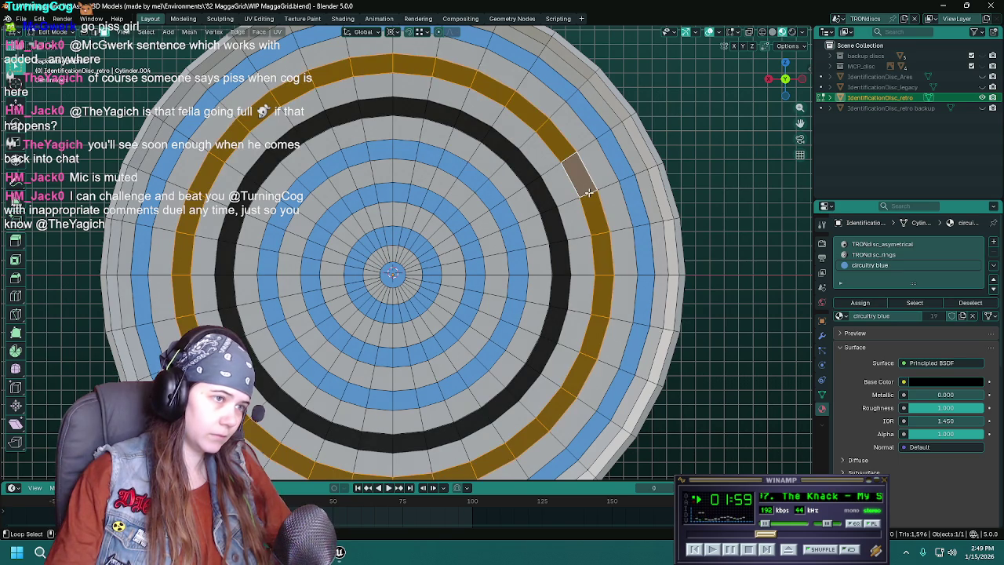
{"action": "left_click", "coordinate": [866, 306]}
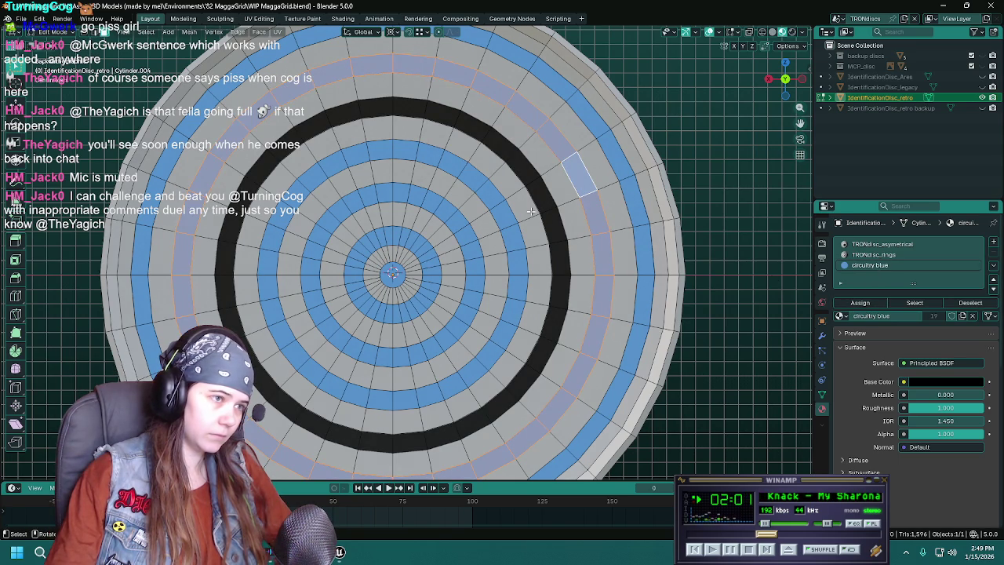
Slide the black and grey ring edges to even out widths, then save.
{"action": "left_click", "coordinate": [549, 209], "text": "alt"}
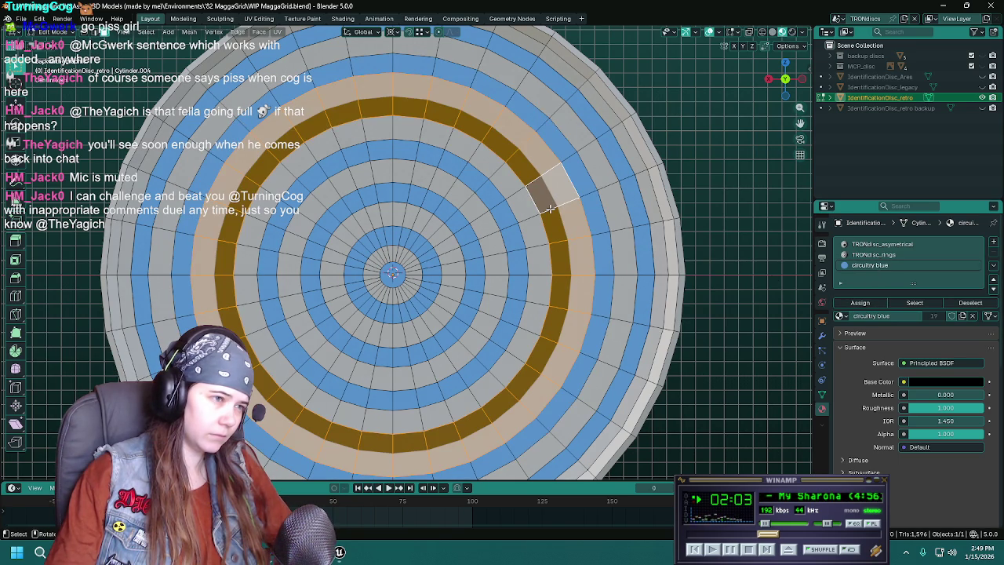
{"action": "key", "text": "g"}
{"action": "key", "text": "g"}
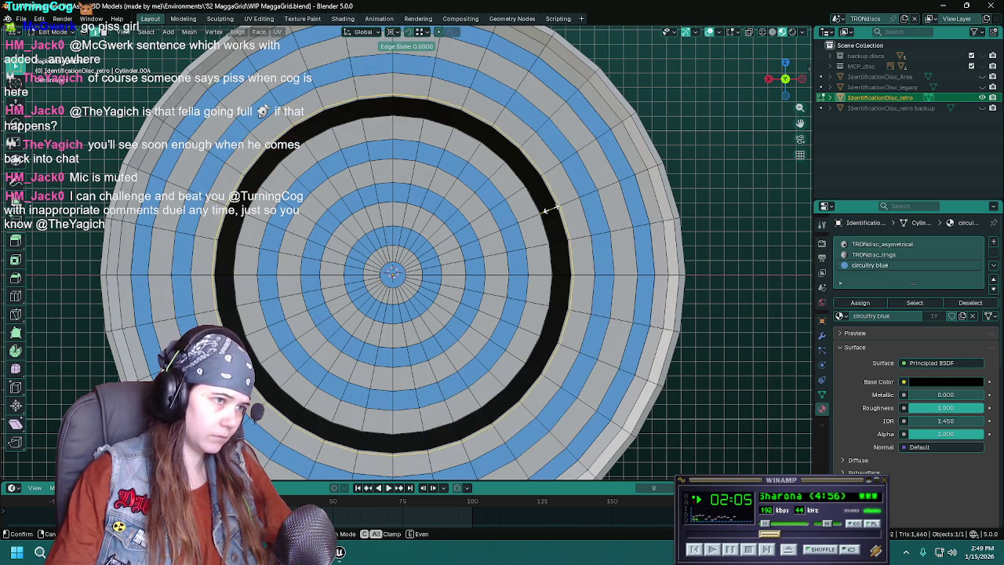
{"action": "left_click", "coordinate": [549, 209]}
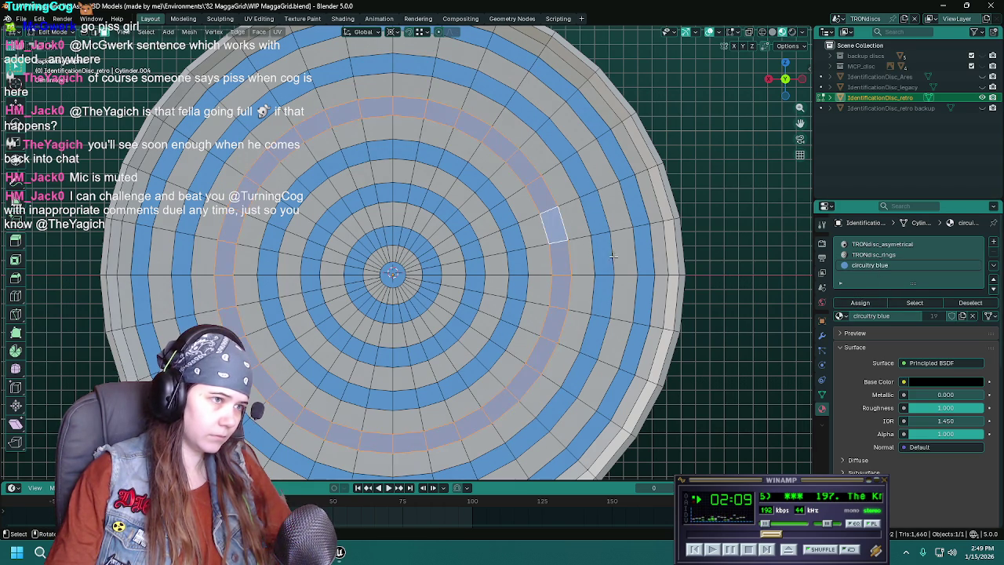
{"action": "scroll", "coordinate": [465, 231], "scroll_direction": "down", "scroll_amount": 2}
{"action": "mouse_move", "coordinate": [524, 237]}
{"action": "middle_mouse_down"}
{"action": "mouse_move", "coordinate": [480, 242]}
{"action": "mouse_move", "coordinate": [493, 231]}
{"action": "middle_mouse_up"}
{"action": "key", "text": "ctrl+s"}
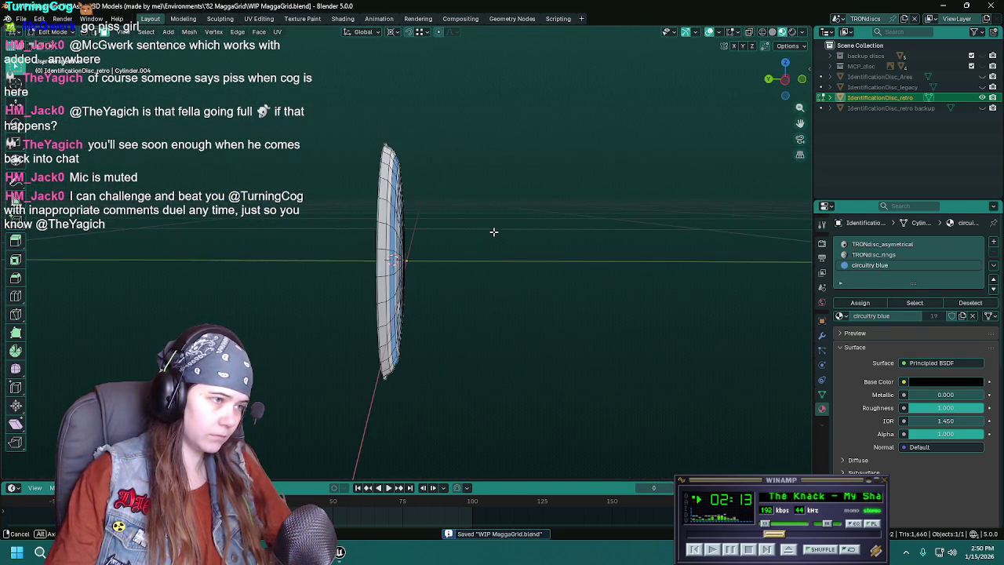
Remove the TRONdisc_asymetrical material slot and swap the rings slot to matte_white.
{"action": "key", "text": "Tab"}
{"action": "mouse_move", "coordinate": [615, 233]}
{"action": "middle_mouse_down"}
{"action": "mouse_move", "coordinate": [477, 247]}
{"action": "mouse_move", "coordinate": [653, 239]}
{"action": "middle_mouse_up"}
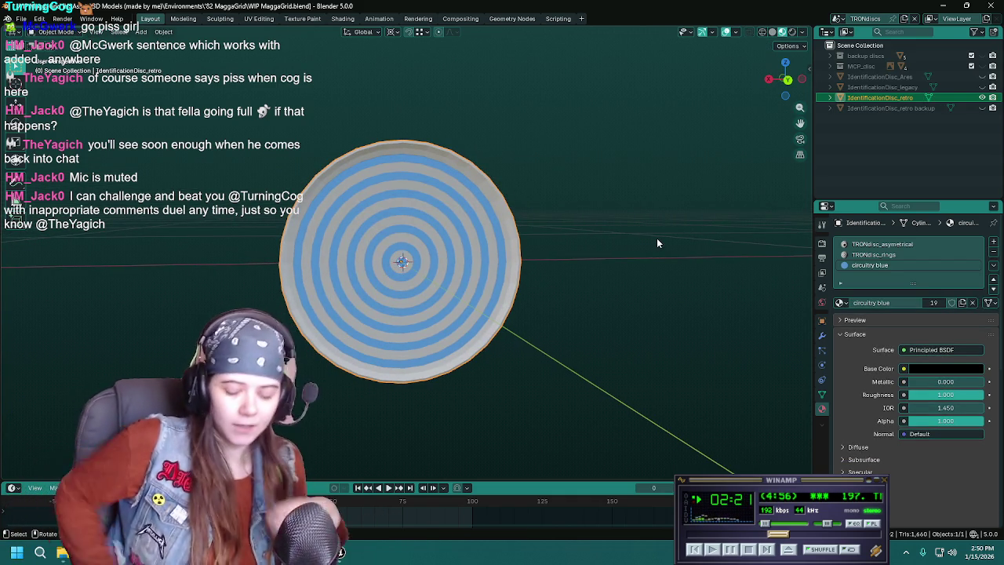
{"action": "key", "text": "ctrl+s"}
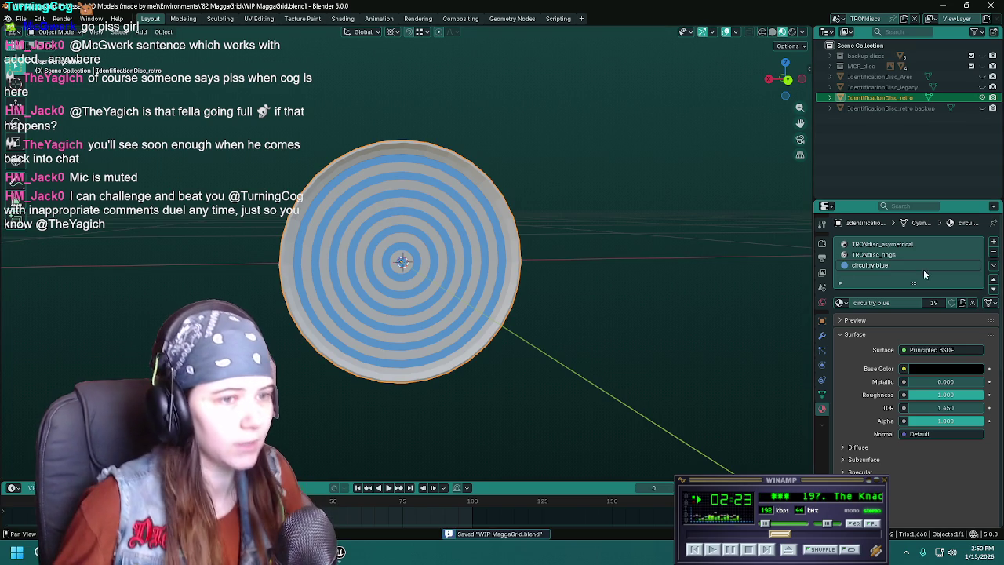
{"action": "left_click", "coordinate": [931, 244]}
{"action": "left_click", "coordinate": [993, 253]}
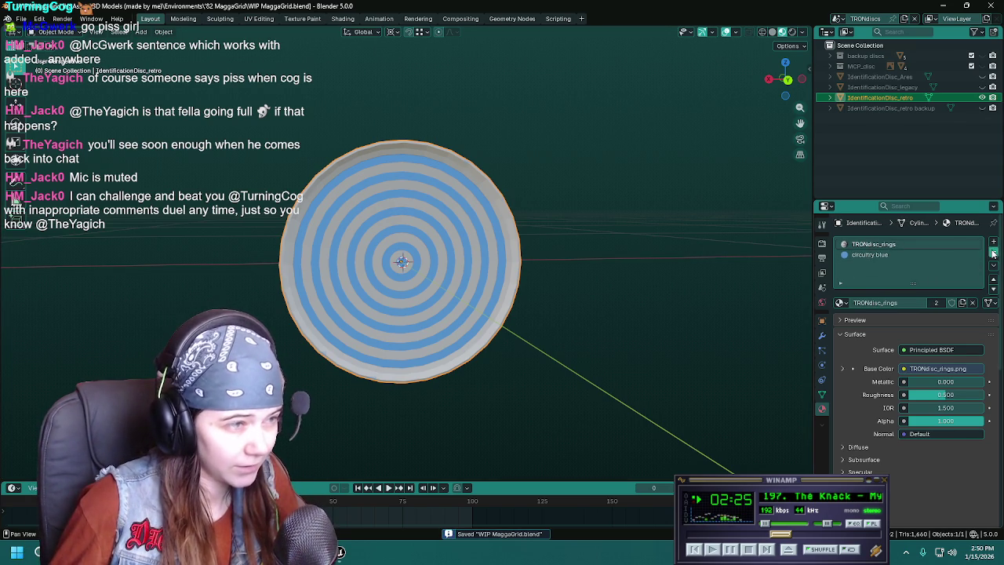
{"action": "mouse_move", "coordinate": [583, 254]}
{"action": "middle_mouse_down"}
{"action": "mouse_move", "coordinate": [582, 271]}
{"action": "mouse_move", "coordinate": [596, 274]}
{"action": "middle_mouse_up"}
{"action": "left_click", "coordinate": [843, 303]}
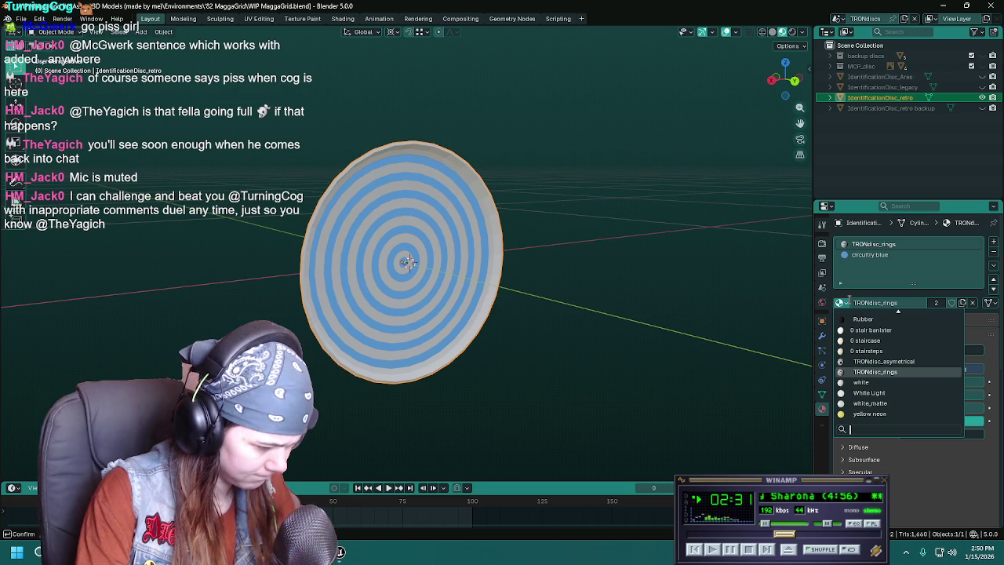
{"action": "type", "text": "matte"}
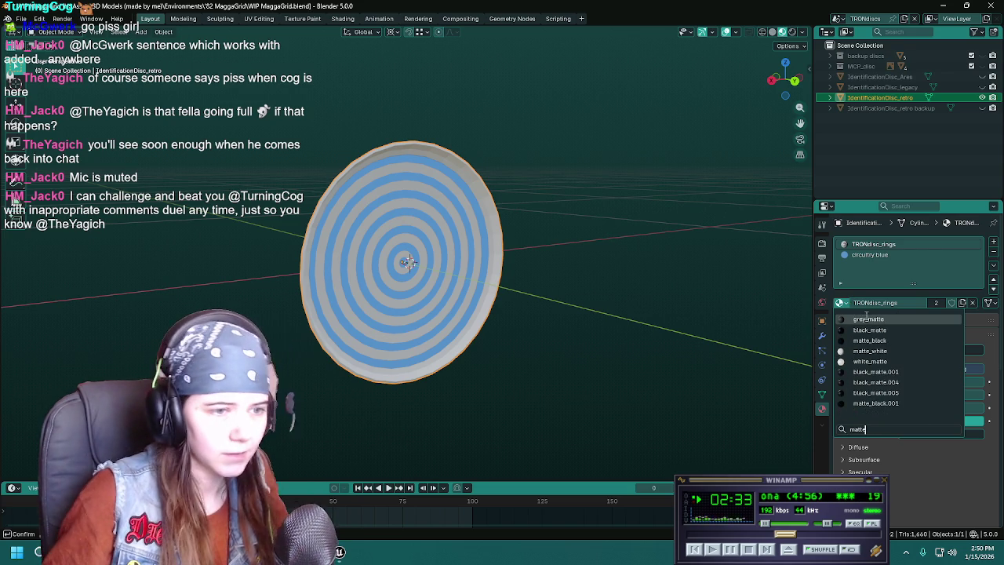
{"action": "left_click", "coordinate": [869, 351]}
Apply Shade Auto Smooth and smooth shading to the retro disc, then save.
{"action": "mouse_move", "coordinate": [522, 302]}
{"action": "middle_mouse_down"}
{"action": "mouse_move", "coordinate": [313, 306]}
{"action": "mouse_move", "coordinate": [374, 298]}
{"action": "middle_mouse_up"}
{"action": "scroll", "coordinate": [469, 287], "scroll_direction": "up", "scroll_amount": 3}
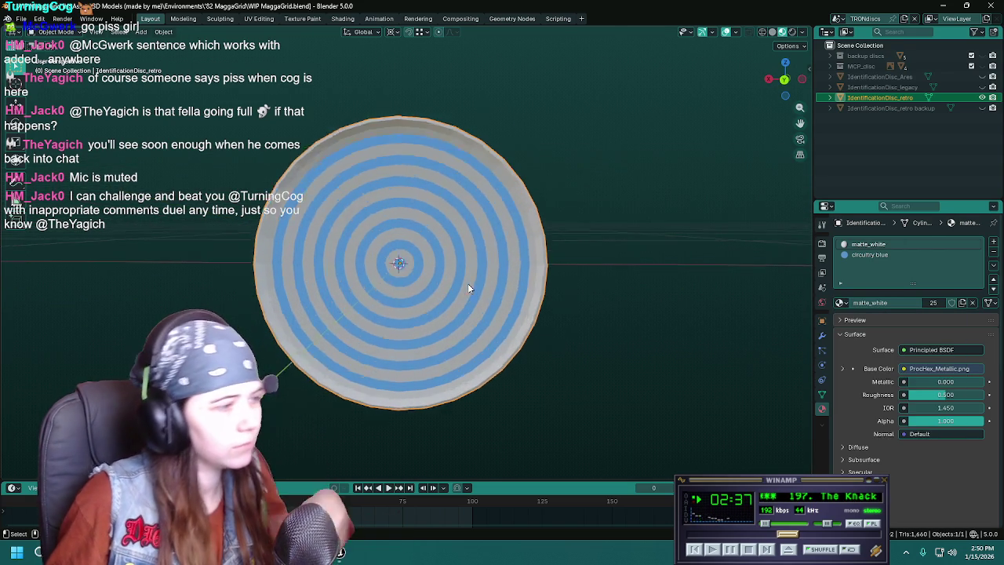
{"action": "right_click", "coordinate": [468, 288]}
{"action": "left_click", "coordinate": [434, 294]}
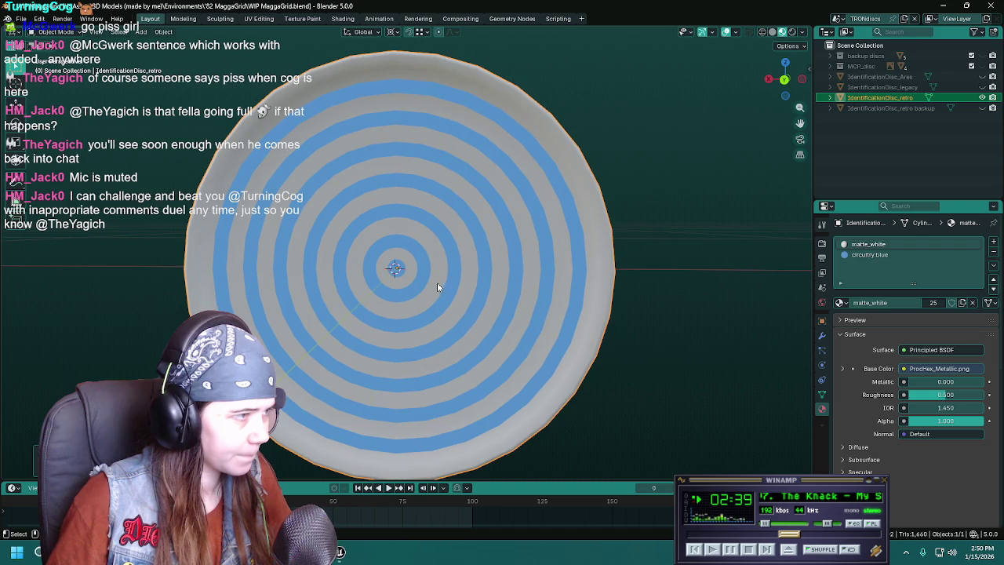
{"action": "mouse_move", "coordinate": [446, 262]}
{"action": "middle_mouse_down"}
{"action": "mouse_move", "coordinate": [411, 255]}
{"action": "mouse_move", "coordinate": [509, 272]}
{"action": "mouse_move", "coordinate": [340, 270]}
{"action": "mouse_move", "coordinate": [513, 307]}
{"action": "mouse_move", "coordinate": [460, 291]}
{"action": "mouse_move", "coordinate": [452, 275]}
{"action": "middle_mouse_up"}
{"action": "right_click", "coordinate": [411, 255]}
{"action": "left_click", "coordinate": [406, 263]}
{"action": "right_click", "coordinate": [345, 269]}
{"action": "left_click", "coordinate": [332, 265]}
{"action": "key", "text": "ctrl+s"}
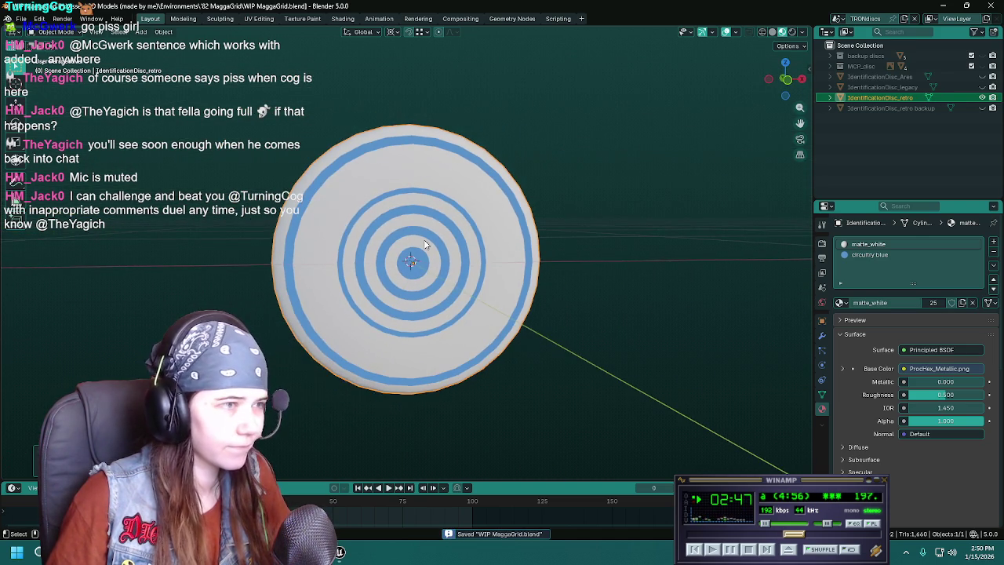
Export the disc over IDdisk_retro.fbx and switch to Unreal Engine.
{"action": "key", "text": "F3"}
{"action": "key", "text": "Return"}
{"action": "left_click", "coordinate": [671, 108]}
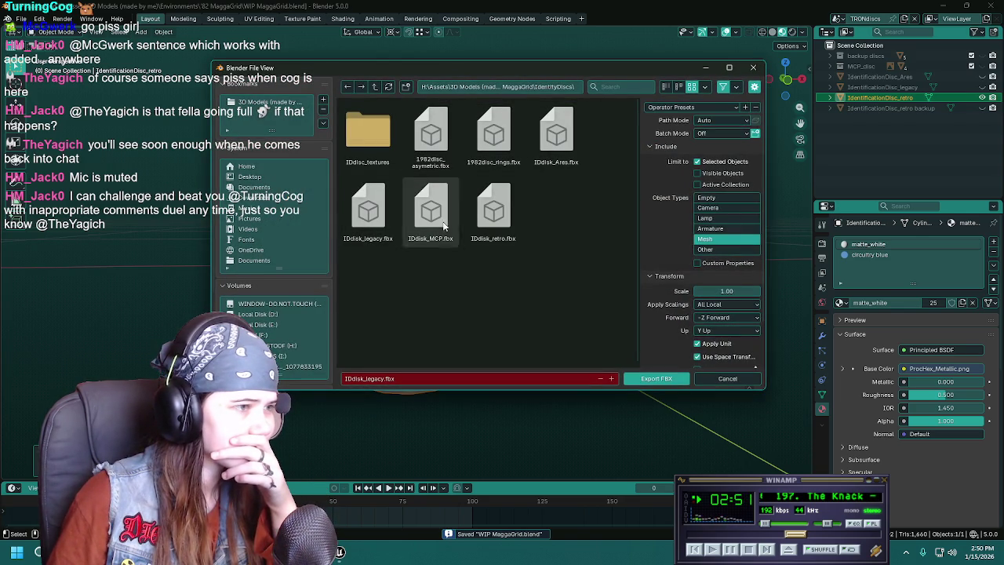
{"action": "double_click", "coordinate": [502, 215]}
{"action": "key", "text": "alt+Tab"}
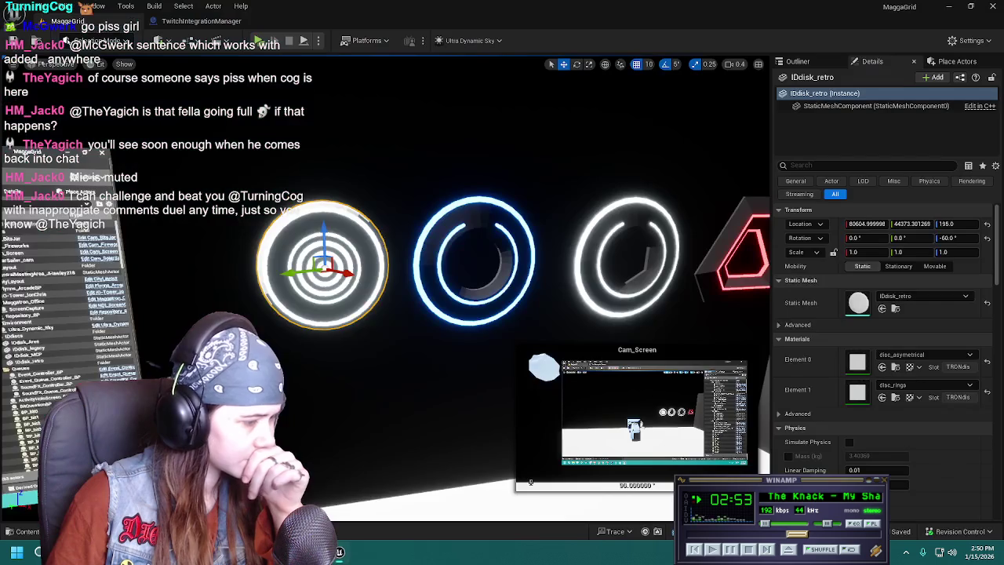
Reimport the IDdisk_retro mesh from IDdisk_retro.fbx.
{"action": "left_click", "coordinate": [31, 532]}
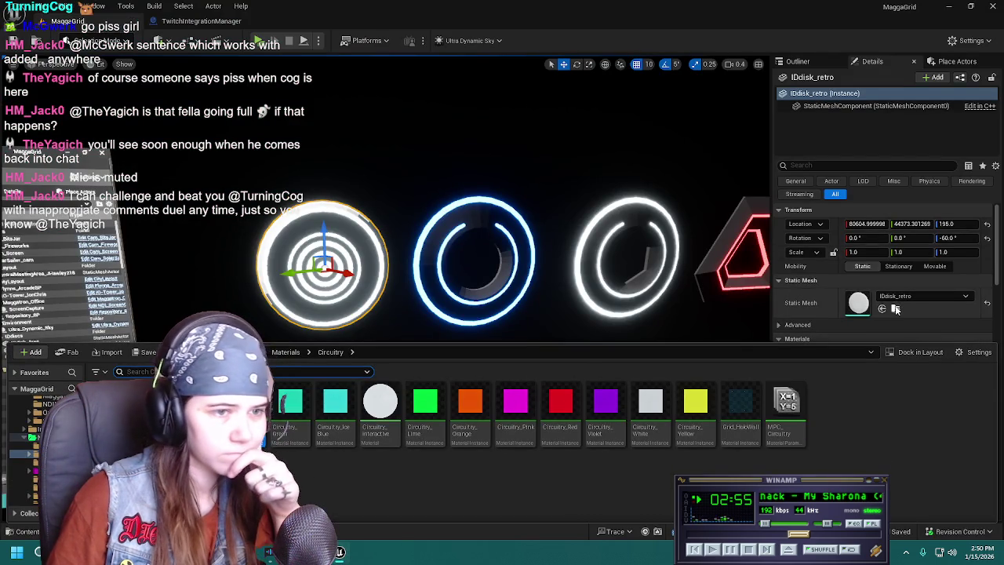
{"action": "left_click", "coordinate": [882, 308]}
{"action": "right_click", "coordinate": [323, 416]}
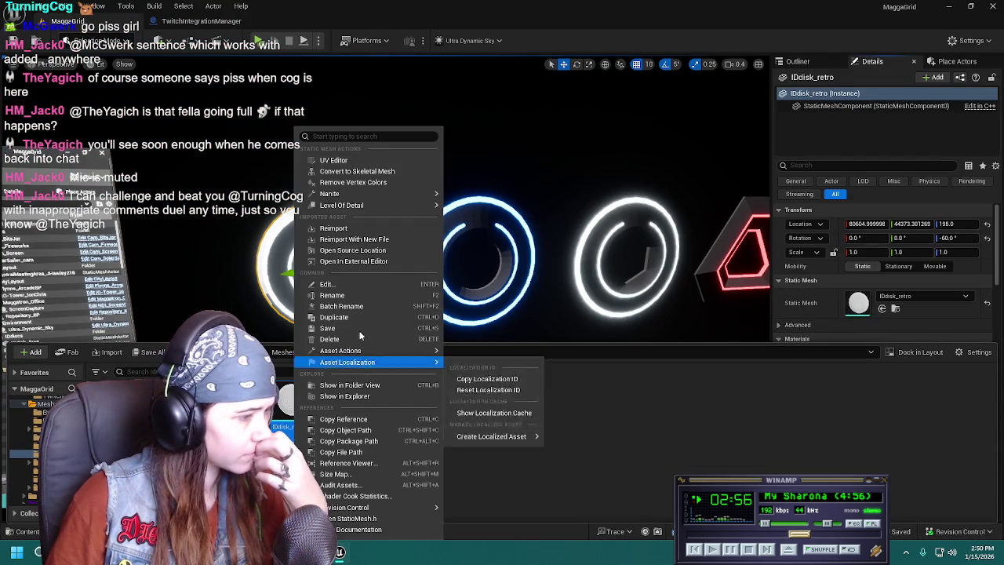
{"action": "left_click", "coordinate": [361, 240]}
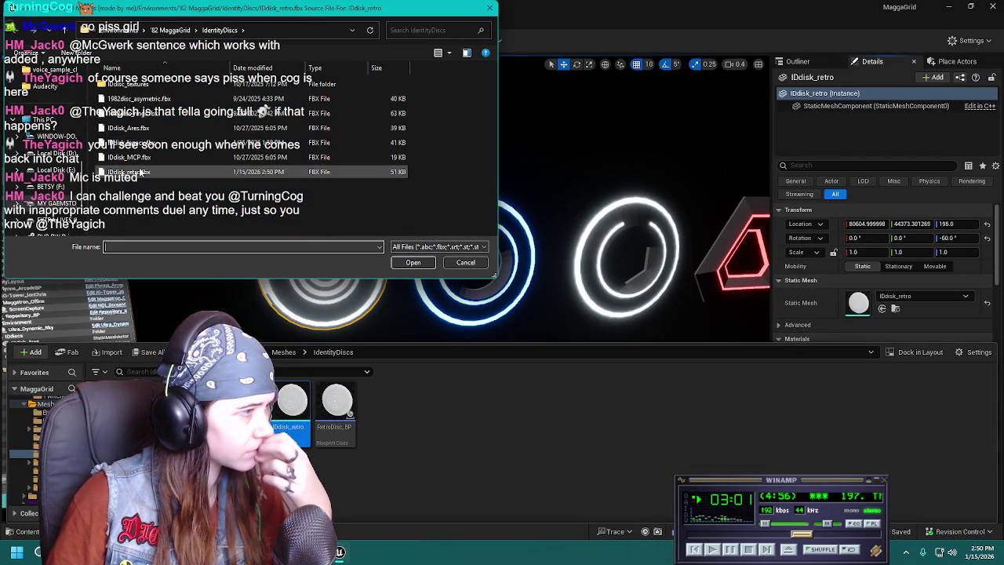
{"action": "double_click", "coordinate": [253, 172]}
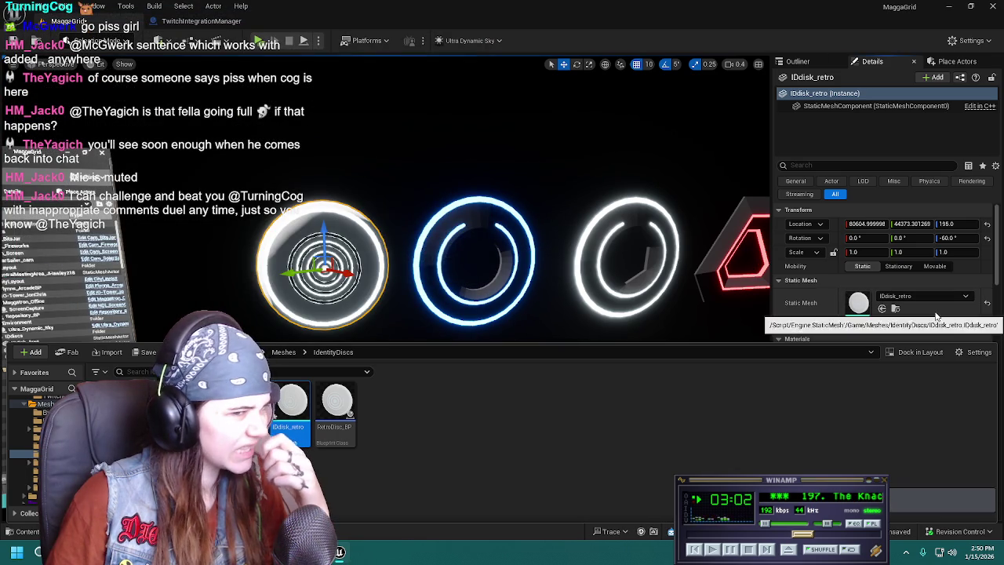
{"action": "left_click", "coordinate": [936, 359]}
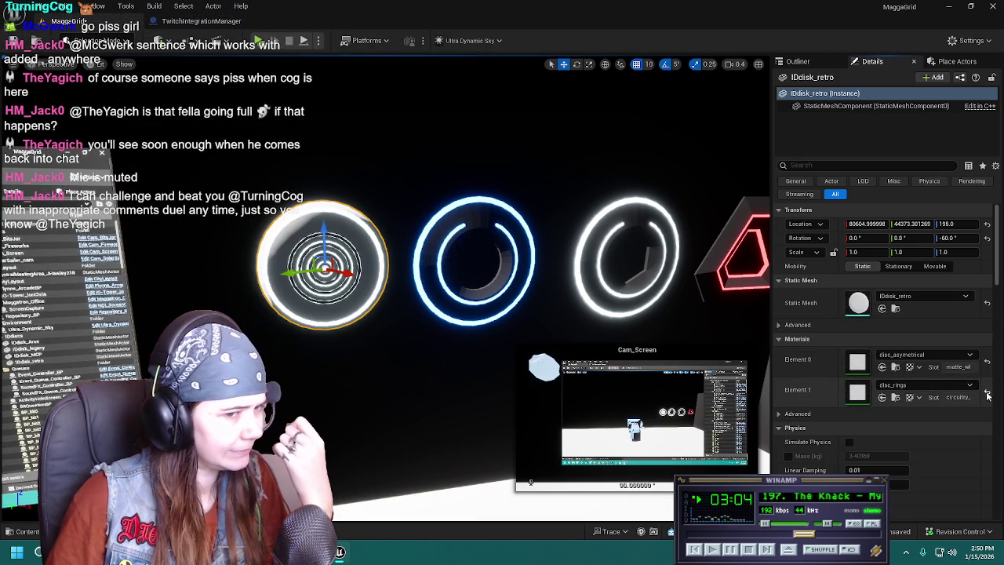
Open the IDdisk_retro mesh editor and give Element 0 the Matte_white material.
{"action": "left_click", "coordinate": [899, 357]}
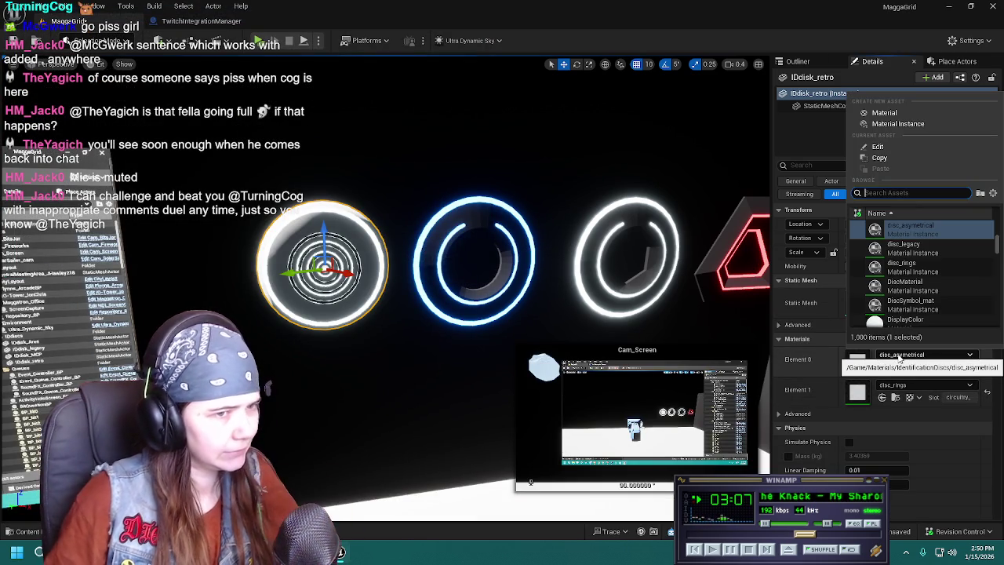
{"action": "key", "text": "Escape"}
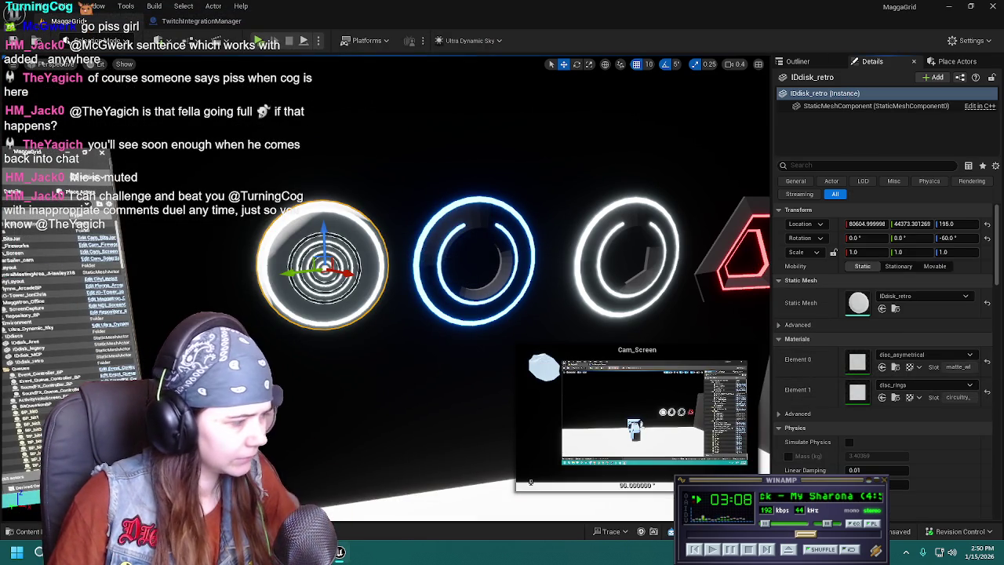
{"action": "key", "text": "ctrl+space"}
{"action": "key", "text": "ctrl+e"}
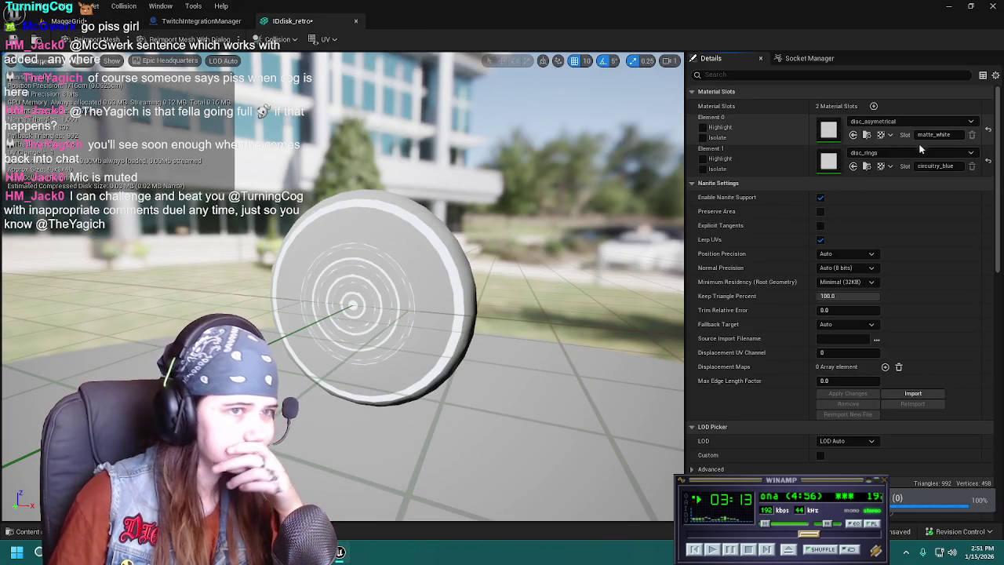
{"action": "left_click", "coordinate": [922, 122]}
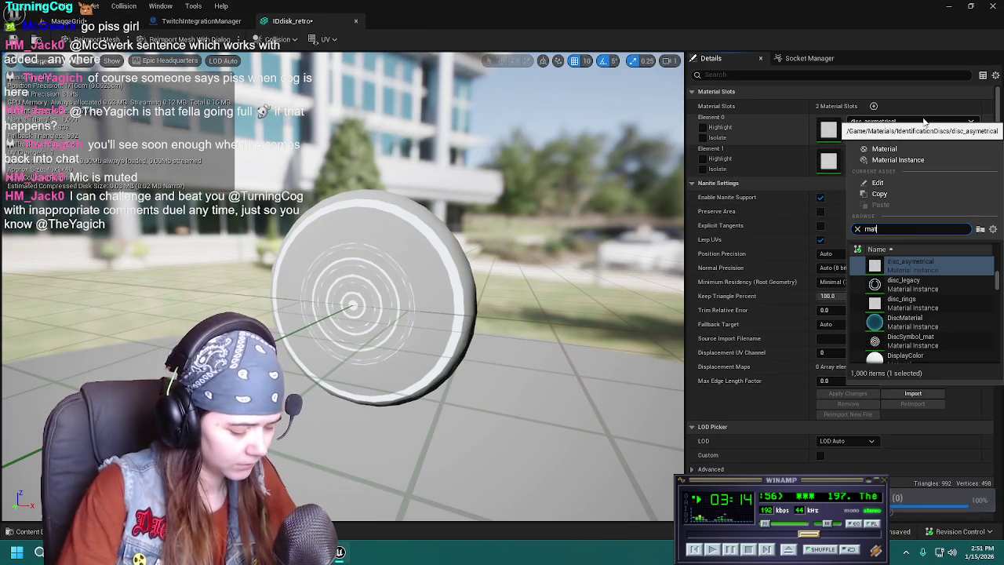
{"action": "type", "text": "matte"}
{"action": "left_click", "coordinate": [904, 320]}
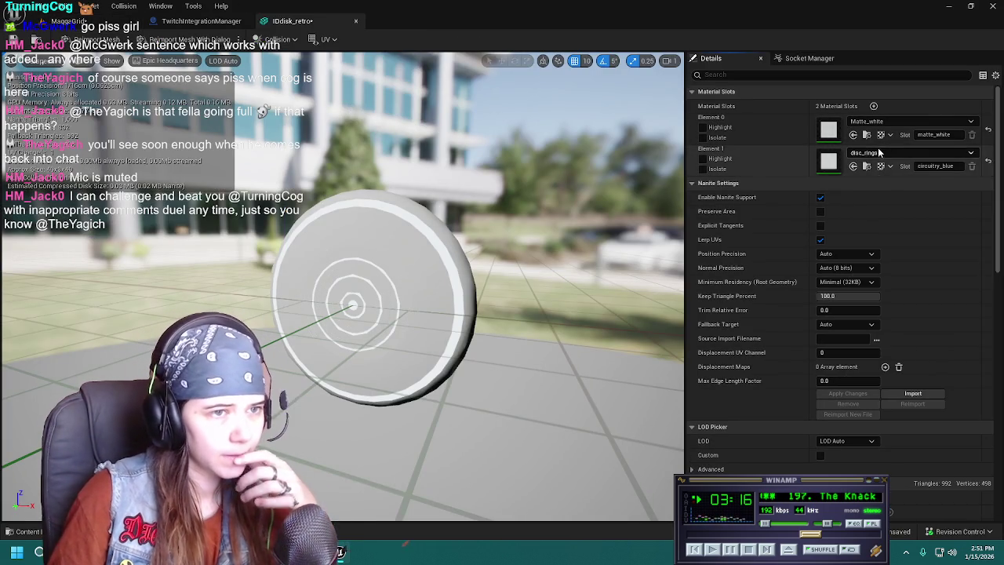
Assign Circuitry_blue to Element 1 for the retro disc's rings.
{"action": "left_click", "coordinate": [884, 154]}
{"action": "type", "text": "circuitry"}
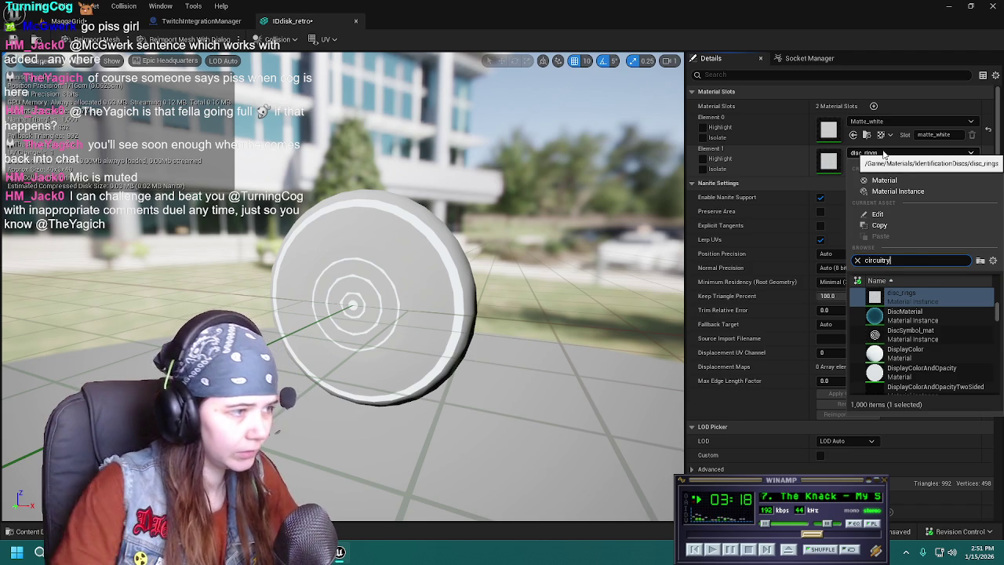
{"action": "scroll", "coordinate": [933, 319], "scroll_direction": "up", "scroll_amount": 3}
{"action": "scroll", "coordinate": [934, 319], "scroll_direction": "up", "scroll_amount": 3}
{"action": "scroll", "coordinate": [933, 319], "scroll_direction": "up", "scroll_amount": 3}
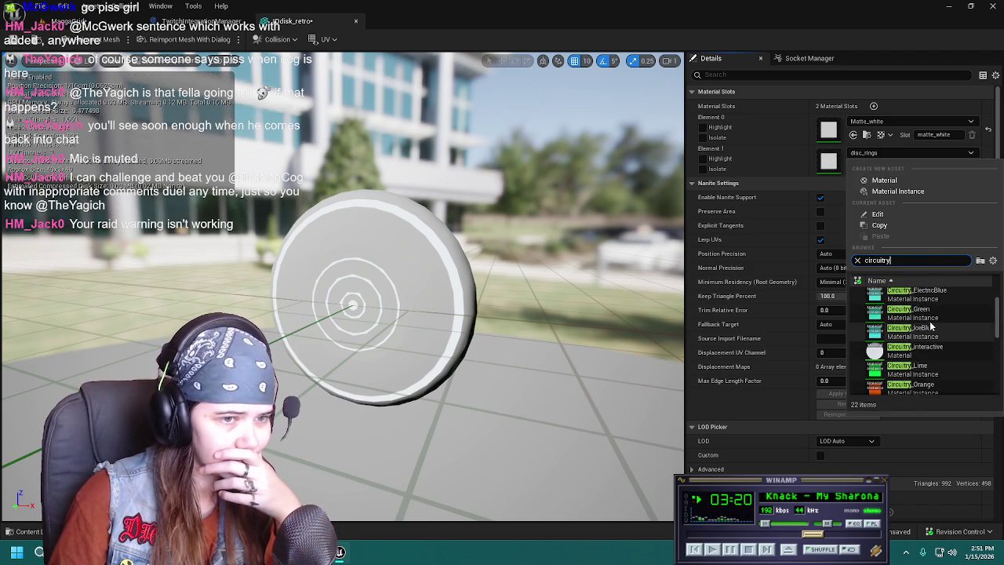
{"action": "scroll", "coordinate": [934, 319], "scroll_direction": "up", "scroll_amount": 3}
{"action": "left_click", "coordinate": [933, 320]}
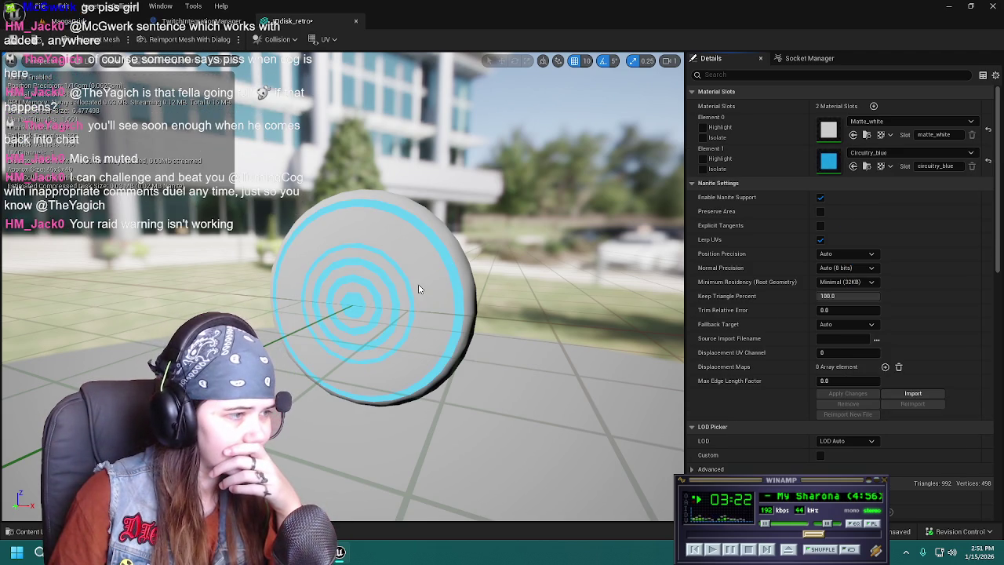
{"action": "scroll", "coordinate": [418, 288], "scroll_direction": "up", "scroll_amount": 3}
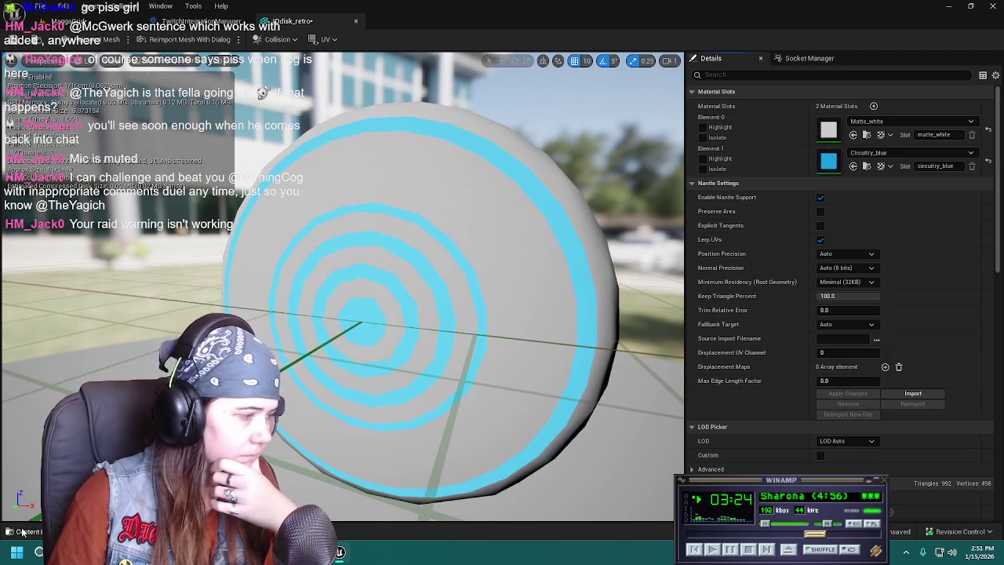
Change the IDdisk_retro mesh's Nanite setting and save the modified asset.
{"action": "left_click", "coordinate": [24, 532]}
{"action": "right_click", "coordinate": [290, 427]}
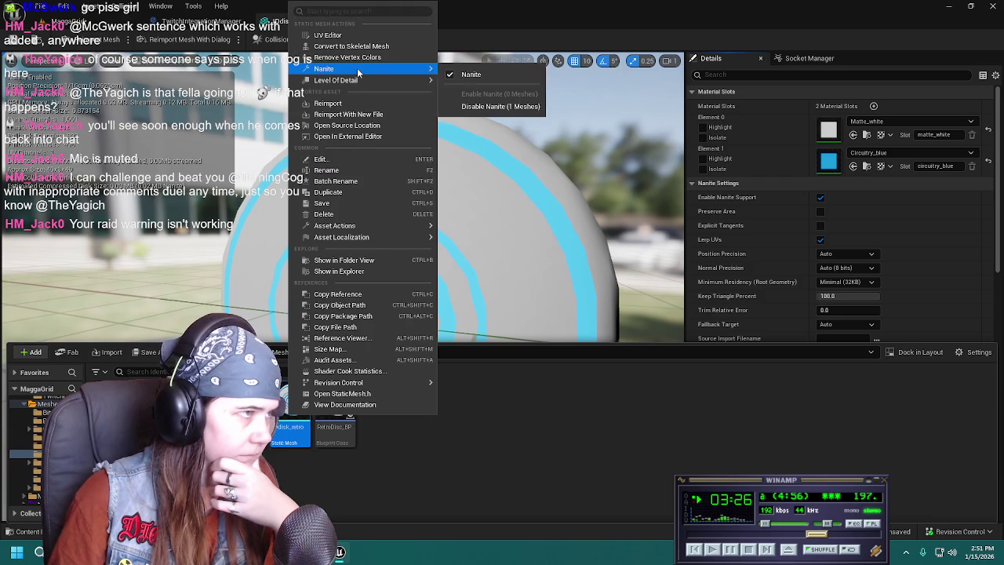
{"action": "left_click", "coordinate": [470, 74]}
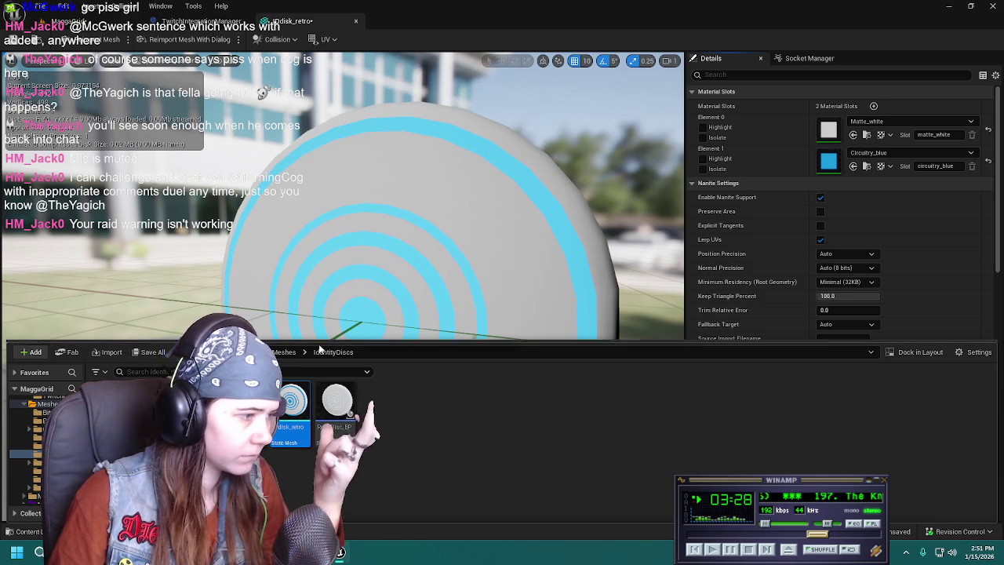
{"action": "left_click", "coordinate": [149, 352]}
{"action": "left_click", "coordinate": [585, 393]}
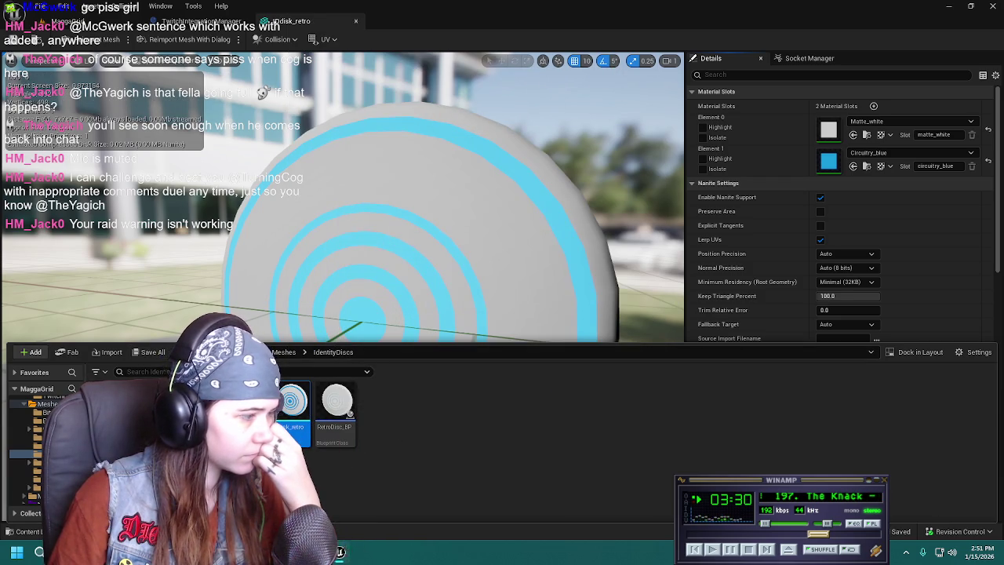
Return to the MaggaGrid level showing the row of discs.
{"action": "left_click", "coordinate": [23, 532]}
{"action": "scroll", "coordinate": [391, 260], "scroll_direction": "down", "scroll_amount": 5}
{"action": "scroll", "coordinate": [391, 260], "scroll_direction": "up", "scroll_amount": 3}
{"action": "scroll", "coordinate": [392, 261], "scroll_direction": "up", "scroll_amount": 3}
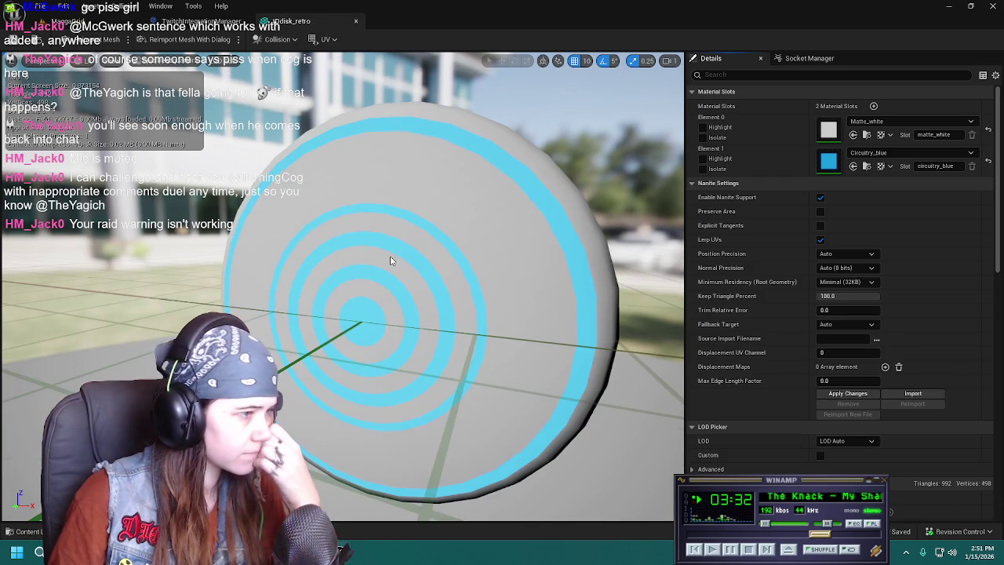
{"action": "left_click", "coordinate": [24, 532]}
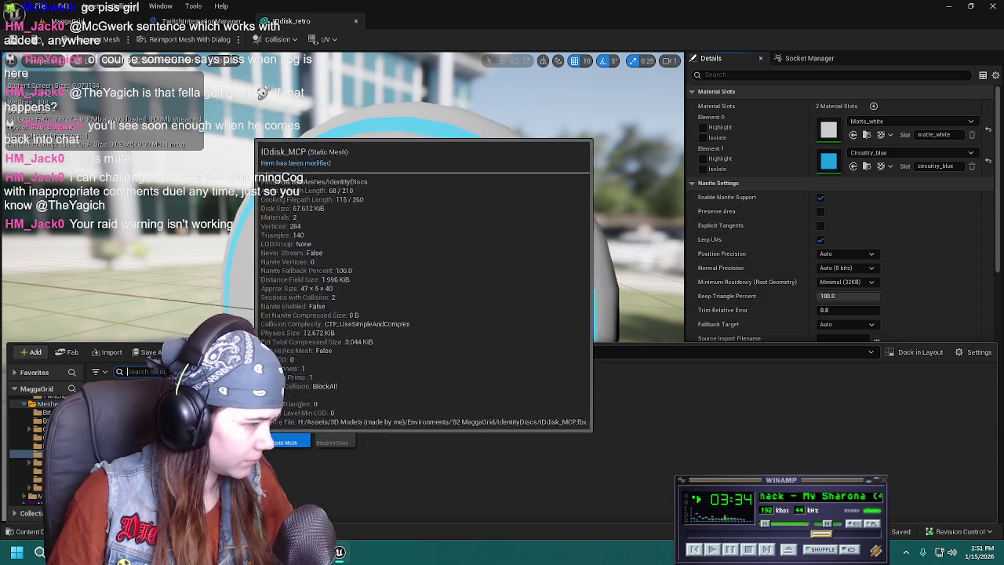
{"action": "left_click", "coordinate": [67, 21]}
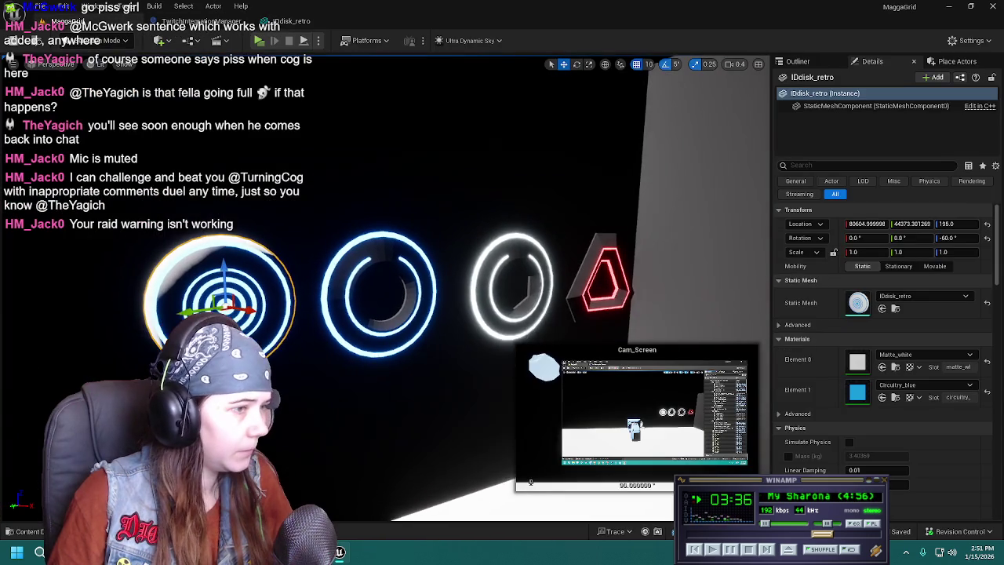
Save the level, reset the legacy disc's two material overrides, and open its mesh.
{"action": "key", "text": "ctrl+s"}
{"action": "left_click", "coordinate": [379, 282]}
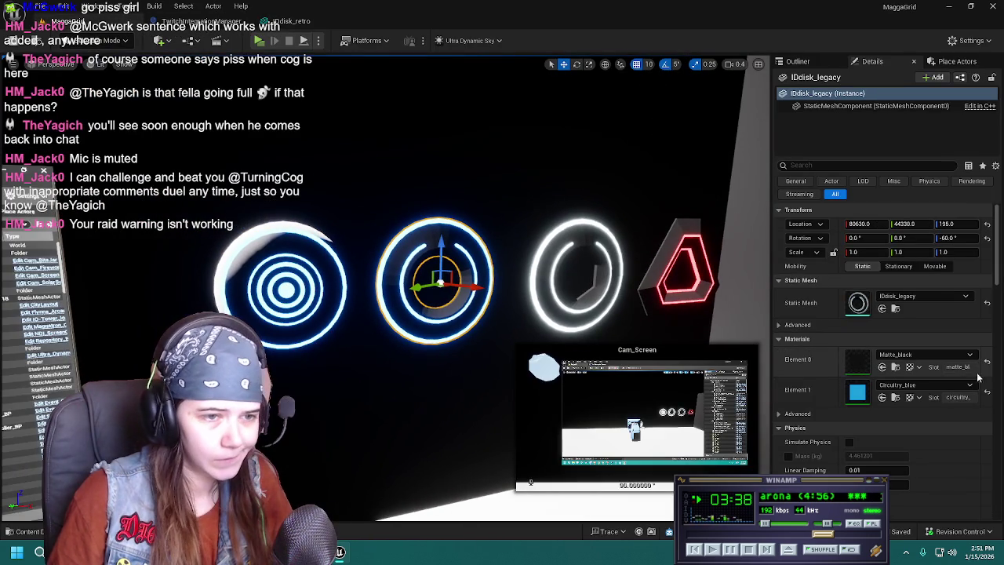
{"action": "left_click", "coordinate": [989, 366]}
{"action": "left_click", "coordinate": [987, 391]}
{"action": "key", "text": "f"}
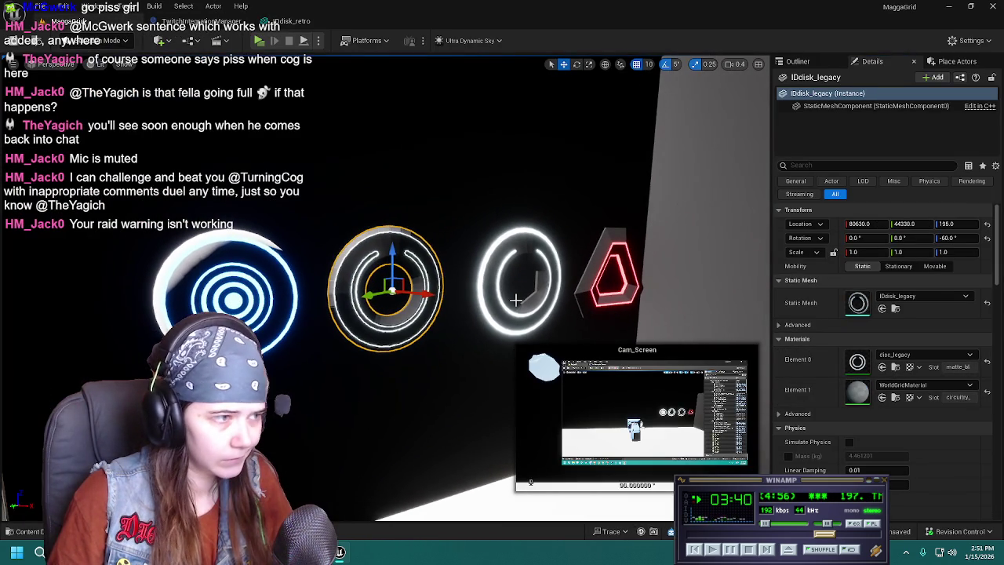
{"action": "left_click", "coordinate": [895, 308]}
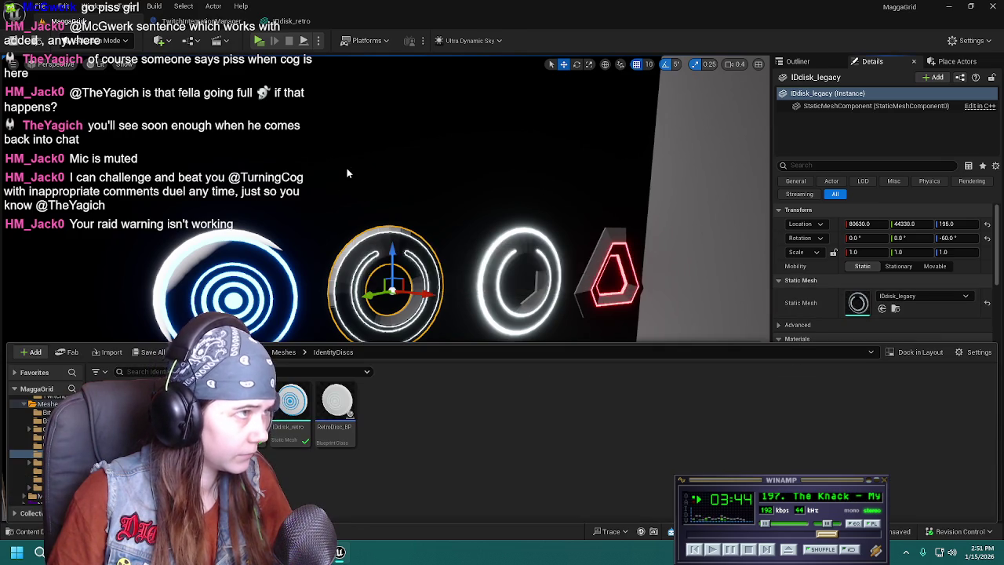
{"action": "double_click", "coordinate": [858, 302]}
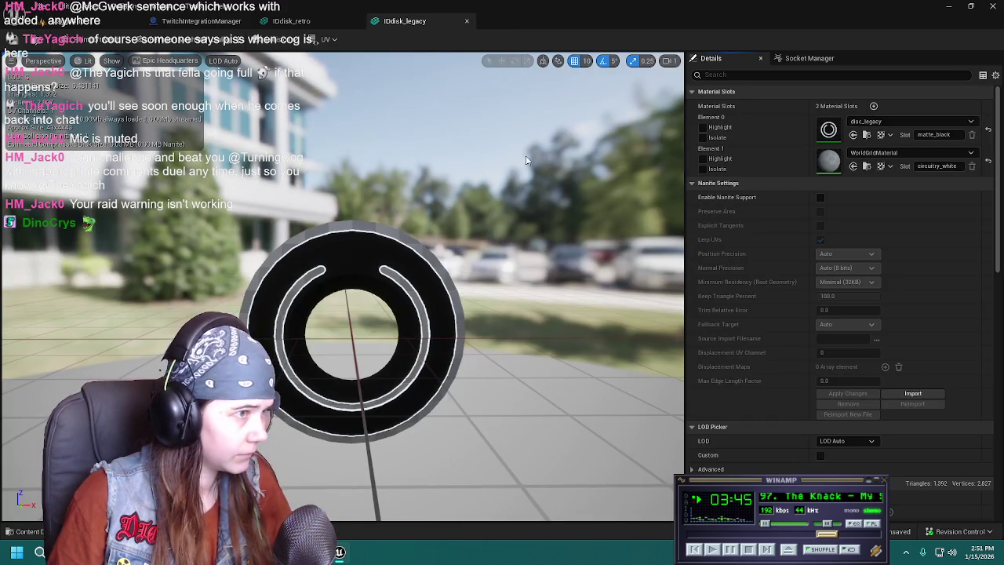
Set Element 0 to Matte_black and Element 1 to Circuitry_White, then close the editor.
{"action": "left_click", "coordinate": [912, 122]}
{"action": "type", "text": "matt"}
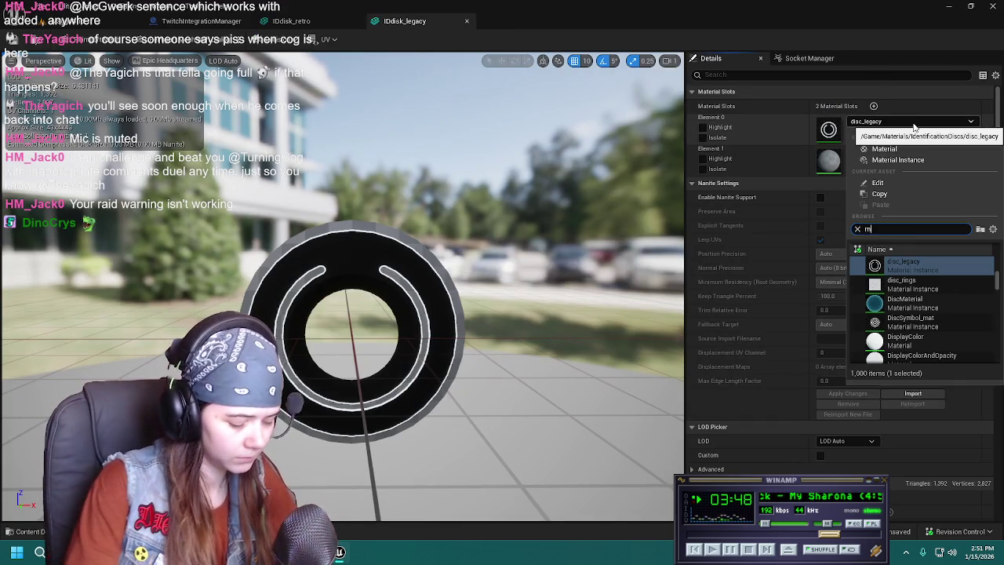
{"action": "type", "text": "e"}
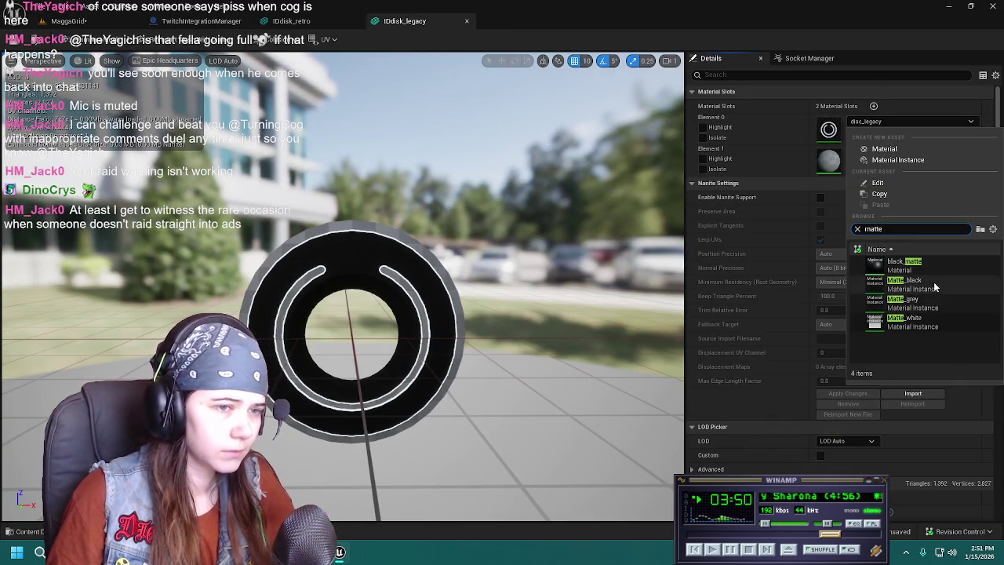
{"action": "left_click", "coordinate": [934, 284]}
{"action": "left_click", "coordinate": [906, 153]}
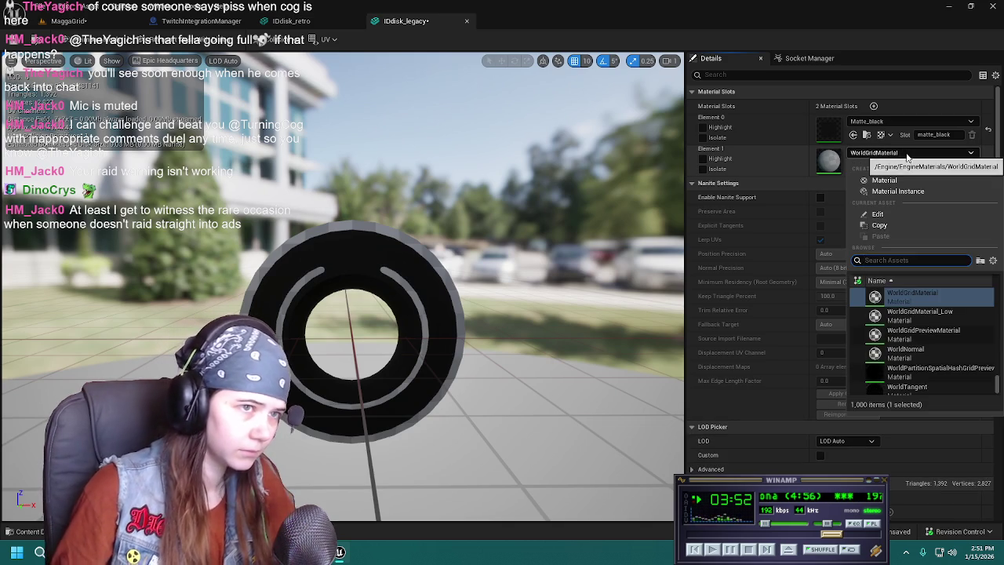
{"action": "type", "text": "circuitry"}
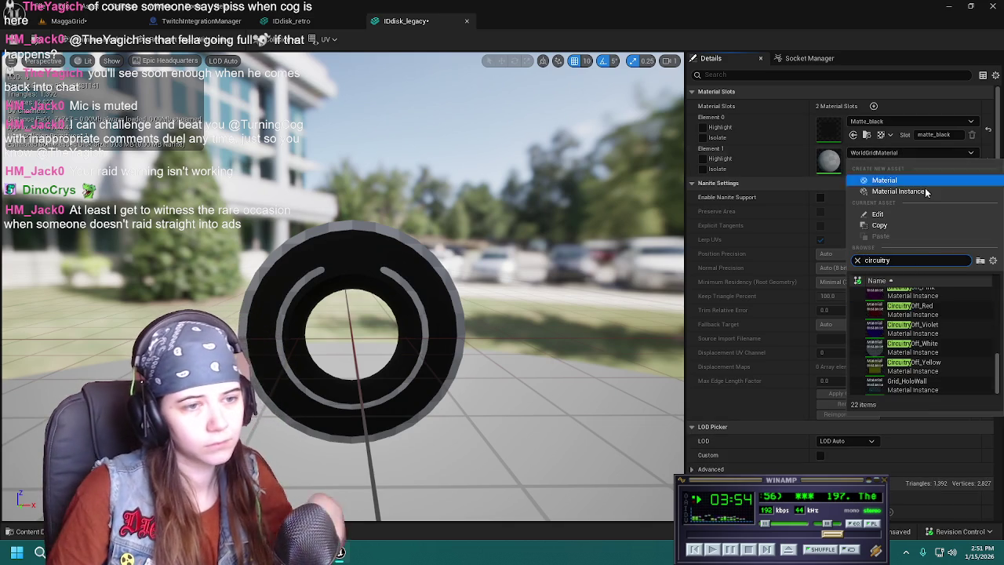
{"action": "scroll", "coordinate": [918, 345], "scroll_direction": "up", "scroll_amount": 3}
{"action": "left_click", "coordinate": [922, 356]}
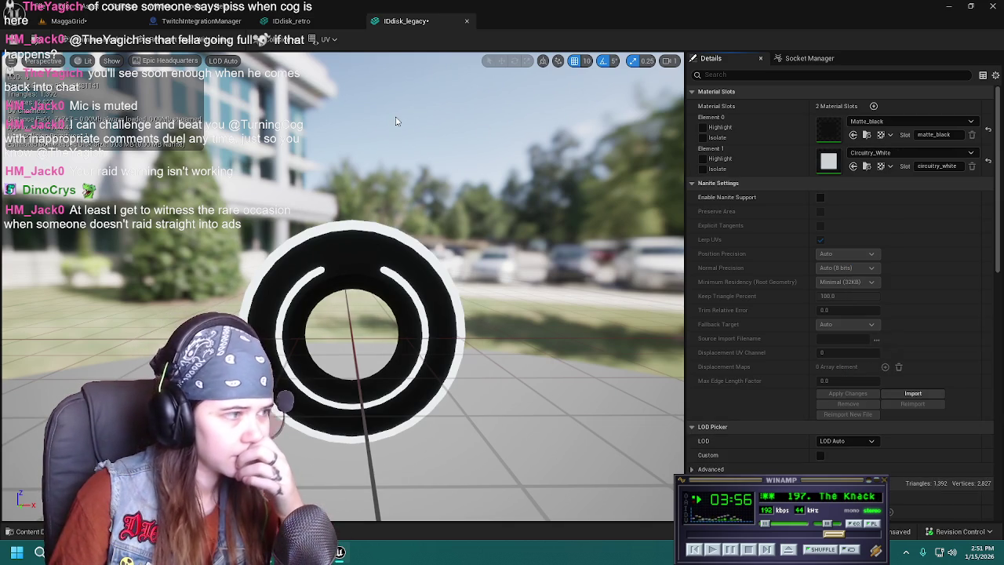
{"action": "left_click", "coordinate": [464, 22]}
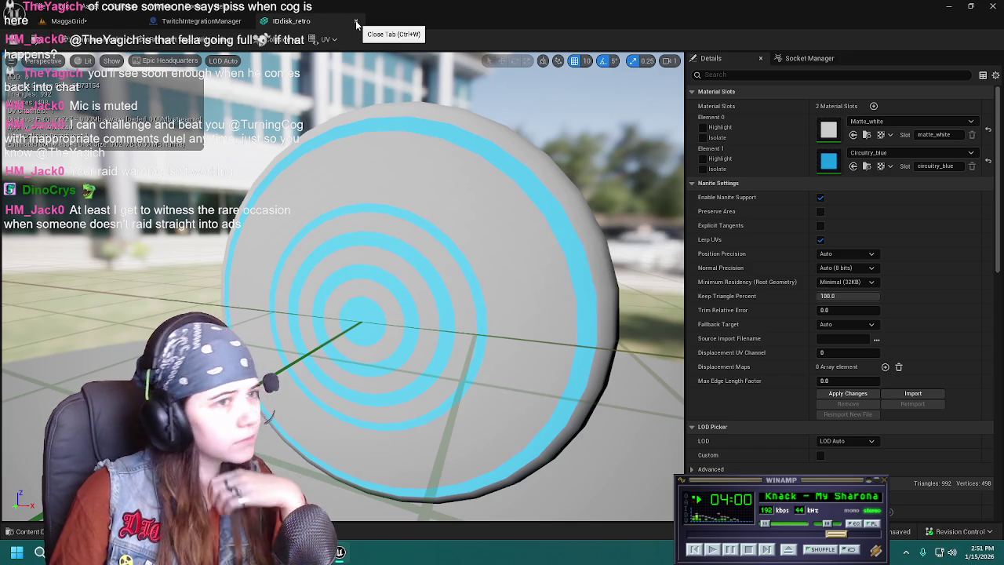
Close the retro disc mesh editor applying its changes, then select the Ares disc.
{"action": "left_click", "coordinate": [867, 135]}
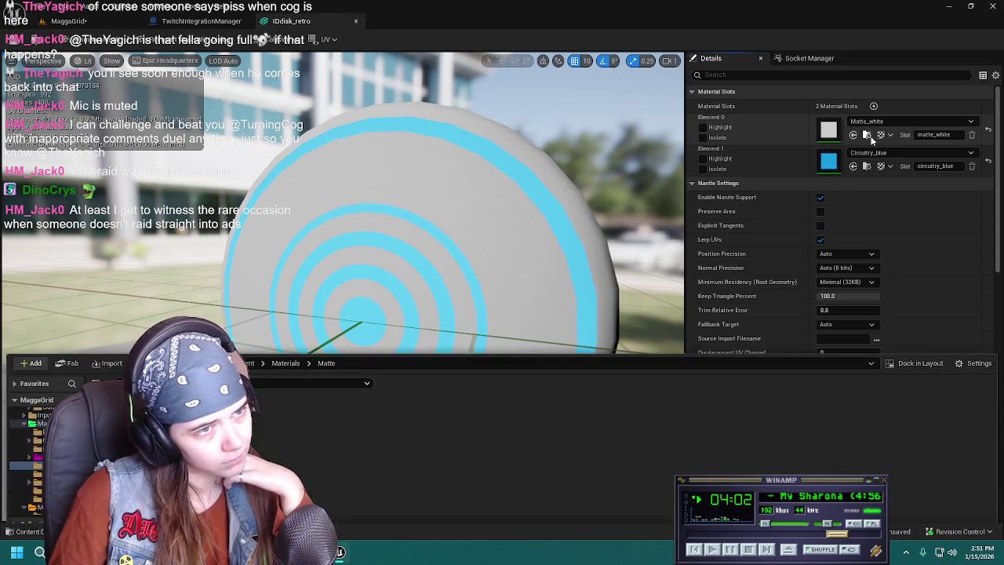
{"action": "left_click", "coordinate": [543, 67]}
{"action": "left_click", "coordinate": [357, 22]}
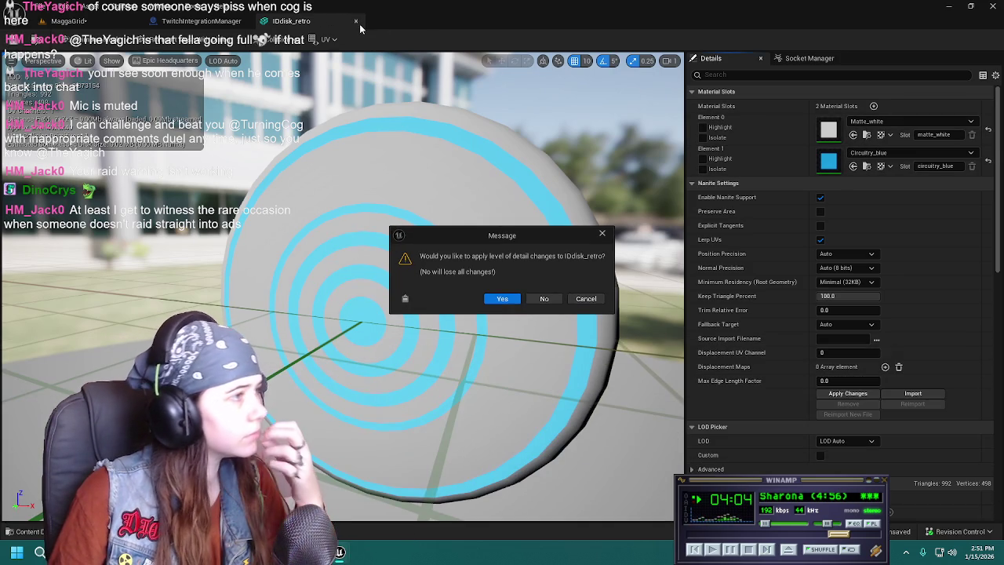
{"action": "left_click", "coordinate": [502, 301]}
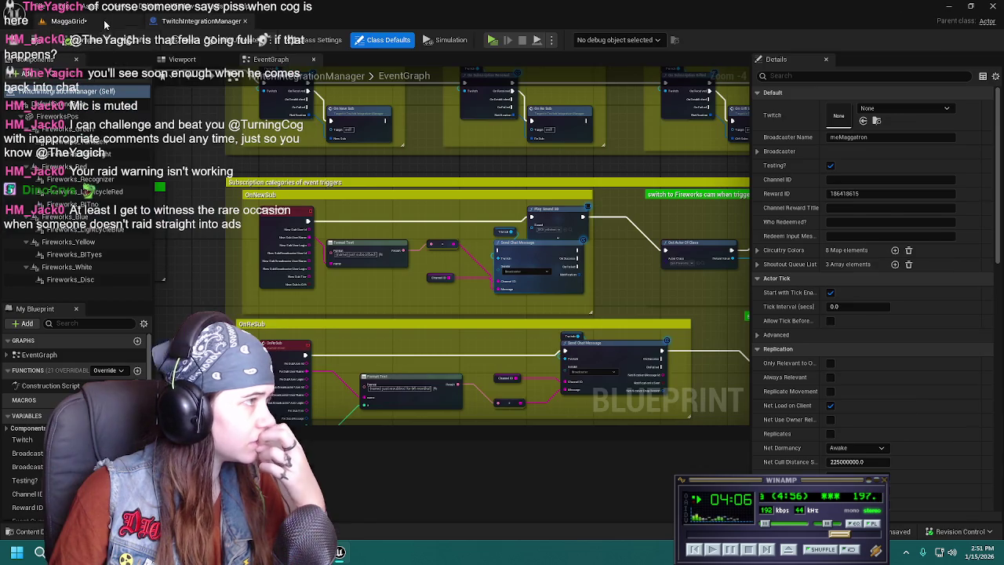
{"action": "key", "text": "ctrl+space"}
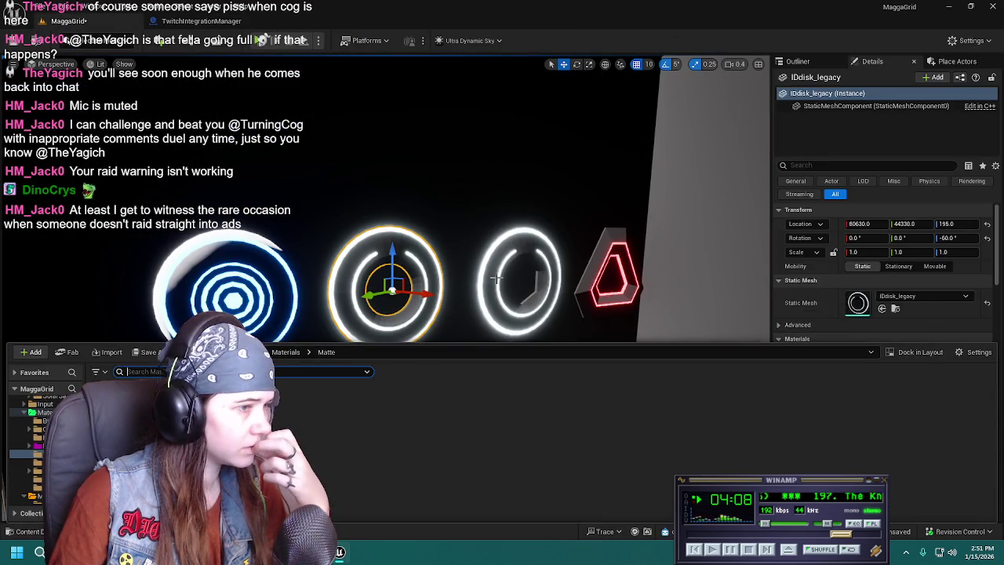
{"action": "left_click", "coordinate": [495, 276]}
{"action": "left_click", "coordinate": [895, 308]}
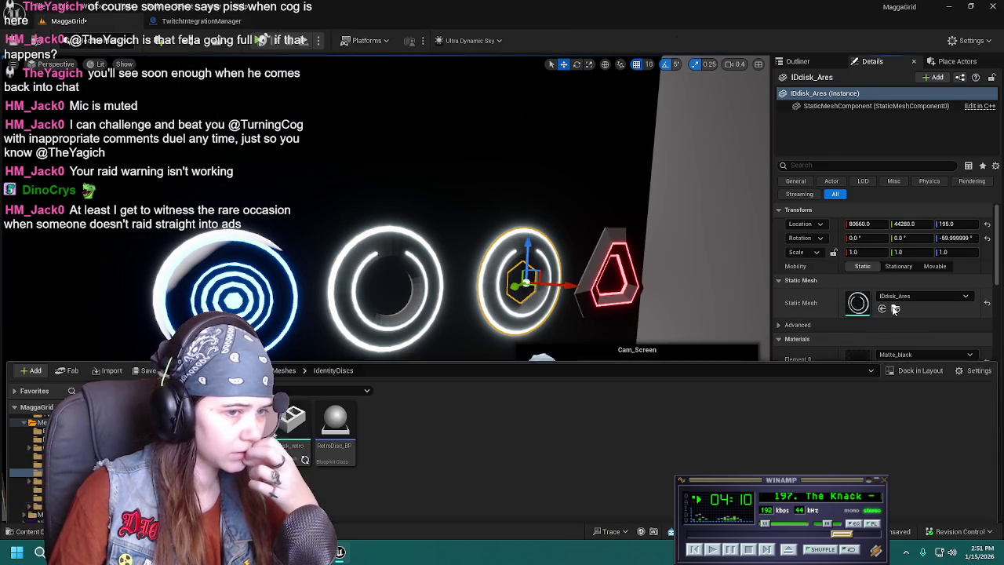
{"action": "left_click", "coordinate": [921, 324]}
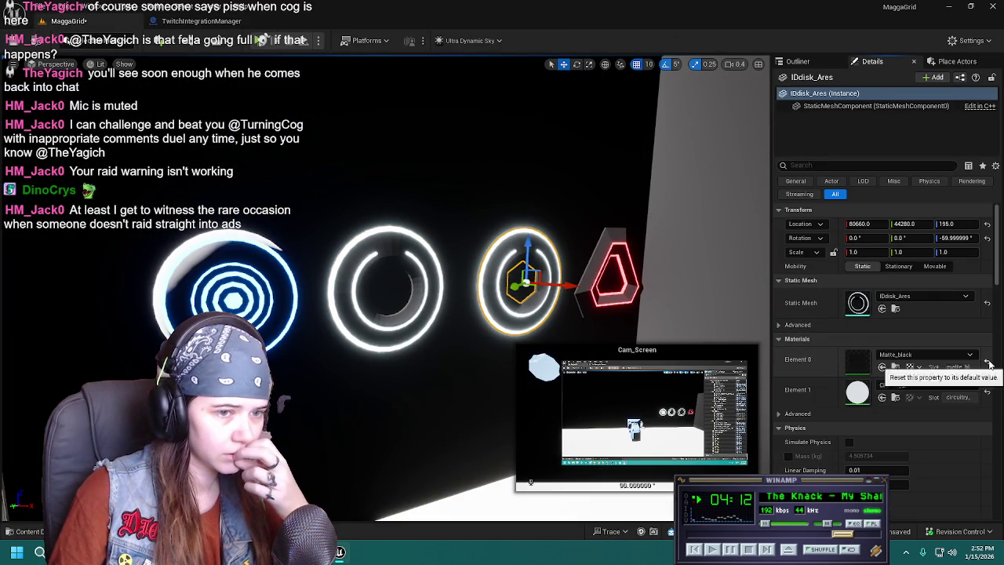
Select the triangular IDisk_MCP disc to see its Matte_black and Circuitry_blue slots.
{"action": "scroll", "coordinate": [902, 329], "scroll_direction": "down", "scroll_amount": 10}
{"action": "scroll", "coordinate": [902, 290], "scroll_direction": "up", "scroll_amount": 4}
{"action": "scroll", "coordinate": [870, 306], "scroll_direction": "up", "scroll_amount": 4}
{"action": "scroll", "coordinate": [869, 304], "scroll_direction": "up", "scroll_amount": 4}
{"action": "scroll", "coordinate": [868, 306], "scroll_direction": "up", "scroll_amount": 3}
{"action": "scroll", "coordinate": [867, 309], "scroll_direction": "up", "scroll_amount": 3}
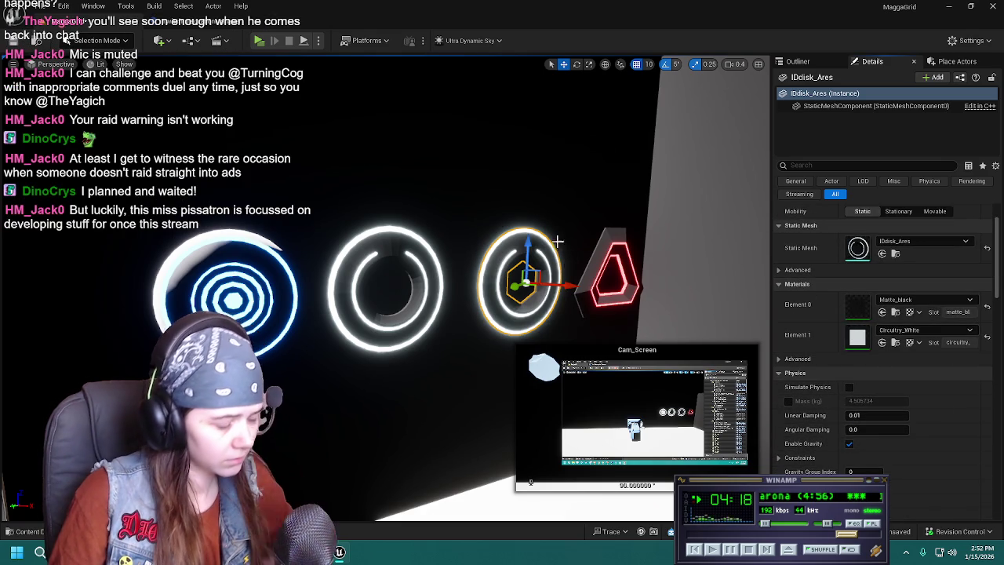
{"action": "scroll", "coordinate": [557, 240], "scroll_direction": "up", "scroll_amount": 2}
{"action": "key", "text": "ctrl+z"}
{"action": "scroll", "coordinate": [567, 204], "scroll_direction": "up", "scroll_amount": 2}
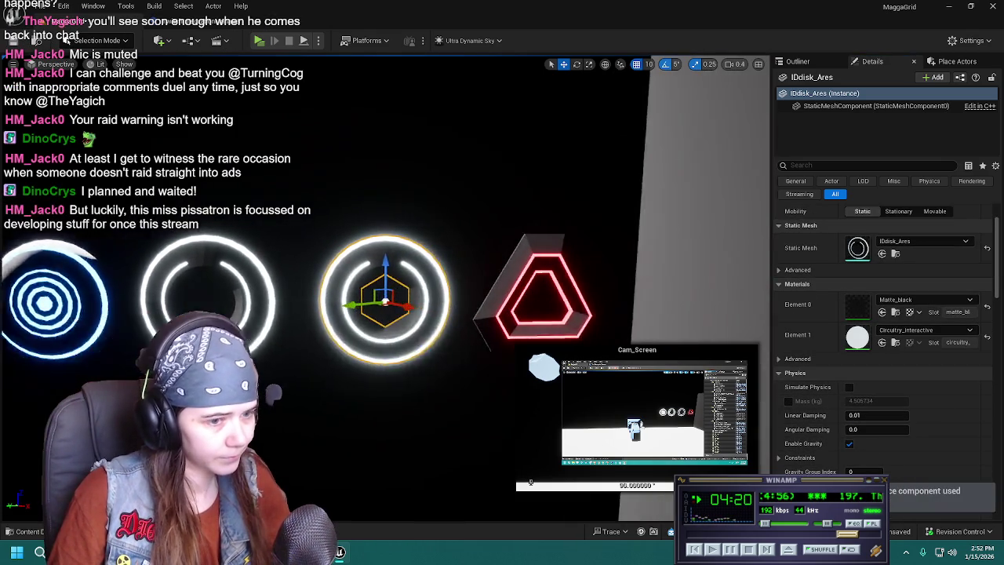
{"action": "left_click", "coordinate": [462, 283]}
{"action": "right_click_drag", "start_coordinate": [463, 282], "coordinate": [424, 282]}
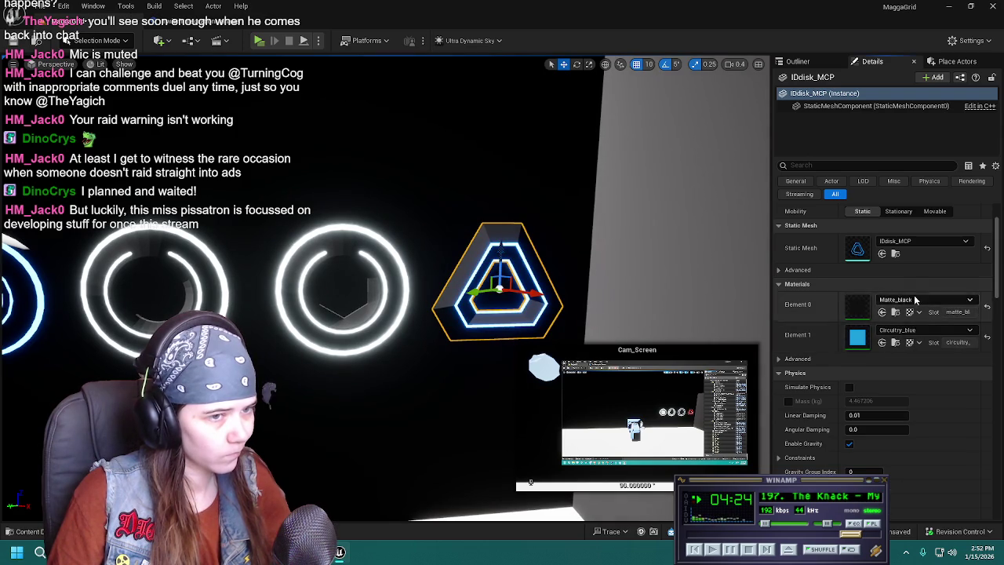
Open the IDisk_MCP mesh and set its Element 1 circuitry to Circuitry_Red.
{"action": "left_click", "coordinate": [895, 253]}
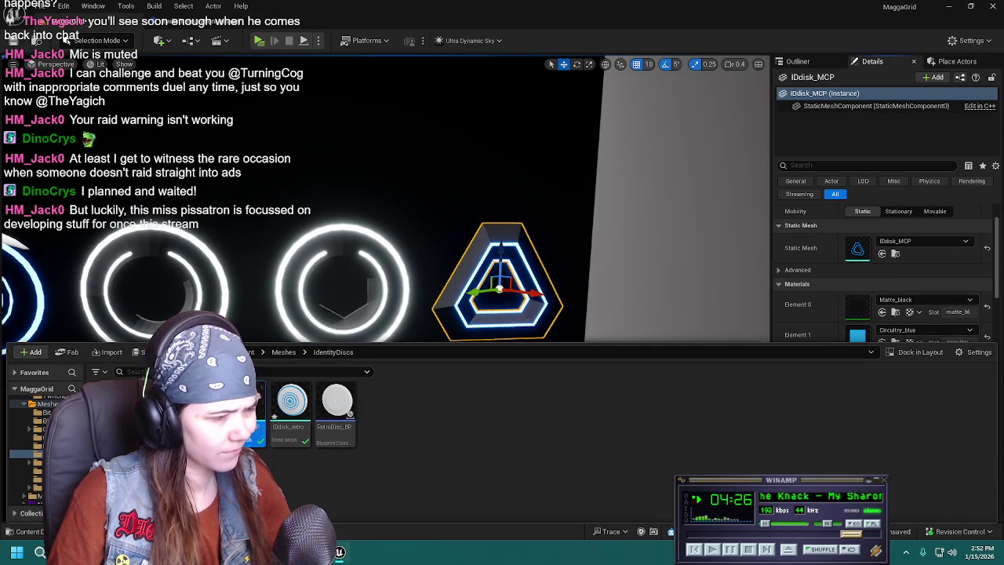
{"action": "double_click", "coordinate": [857, 248]}
{"action": "left_click", "coordinate": [902, 153]}
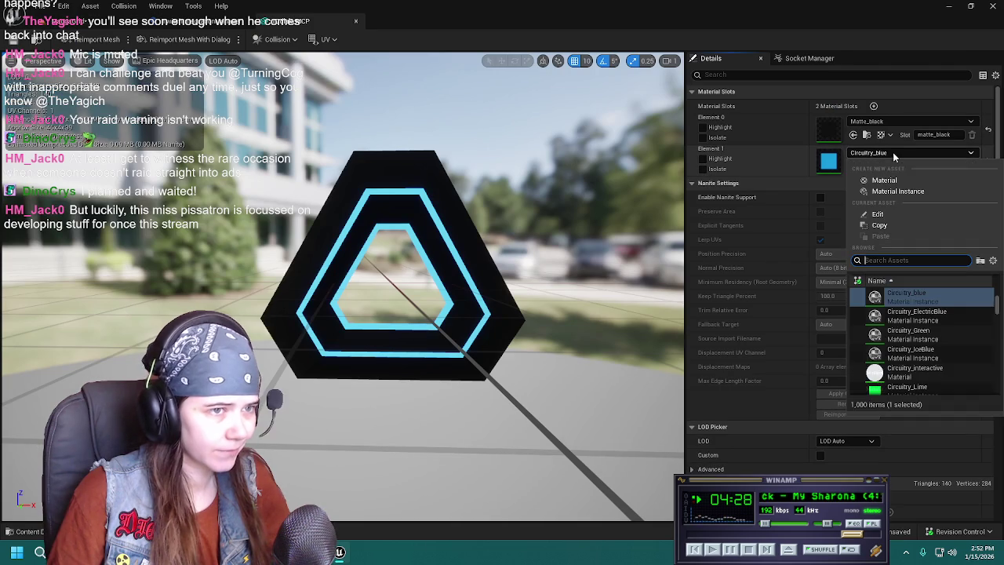
{"action": "type", "text": "circuitry"}
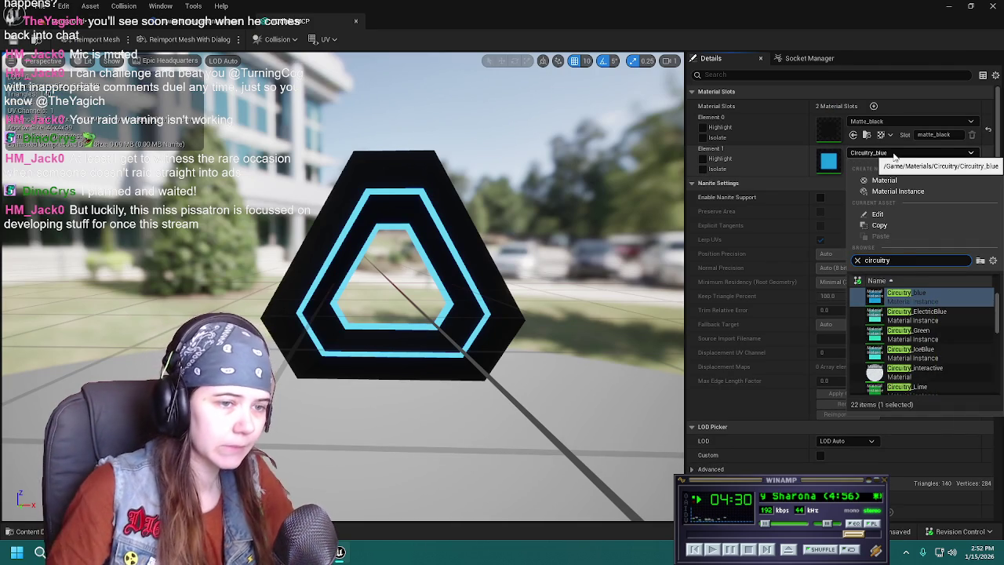
{"action": "scroll", "coordinate": [928, 353], "scroll_direction": "down", "scroll_amount": 3}
{"action": "left_click", "coordinate": [910, 353]}
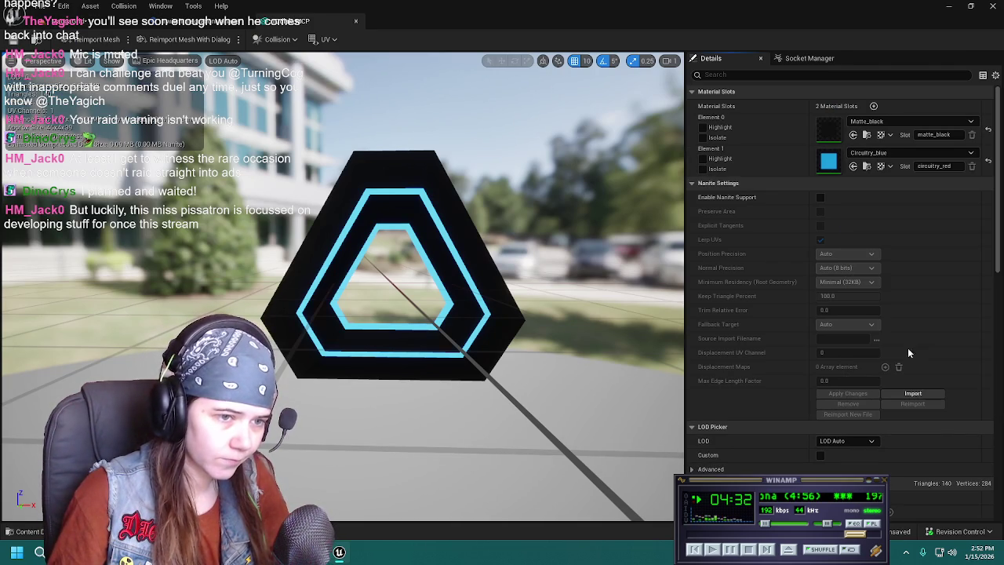
Close the mesh editor, save with Ctrl+S, and reframe the view on the discs.
{"action": "left_click", "coordinate": [357, 21]}
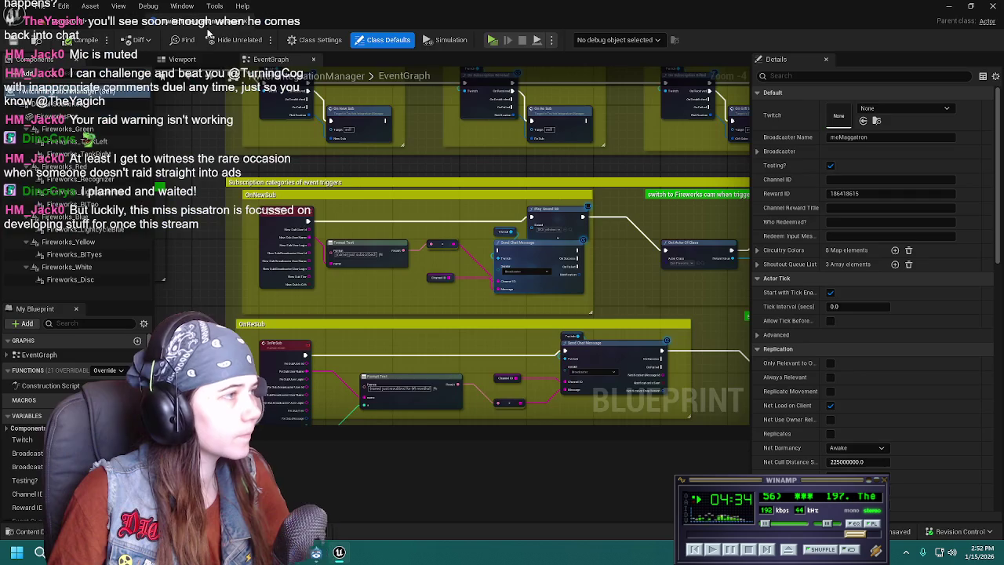
{"action": "left_click", "coordinate": [85, 24]}
{"action": "key", "text": "ctrl+s"}
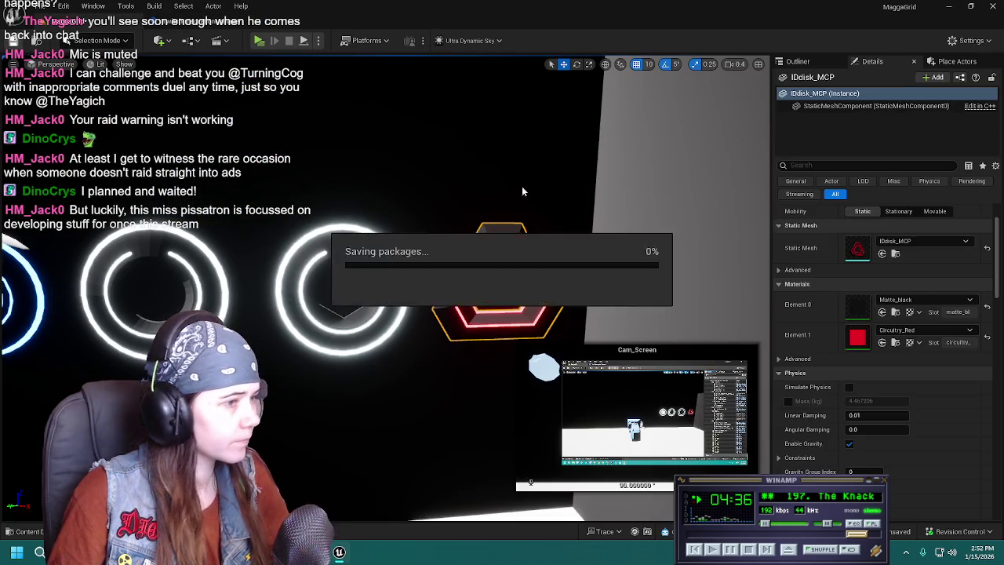
{"action": "right_click_drag", "start_coordinate": [522, 186], "coordinate": [486, 188]}
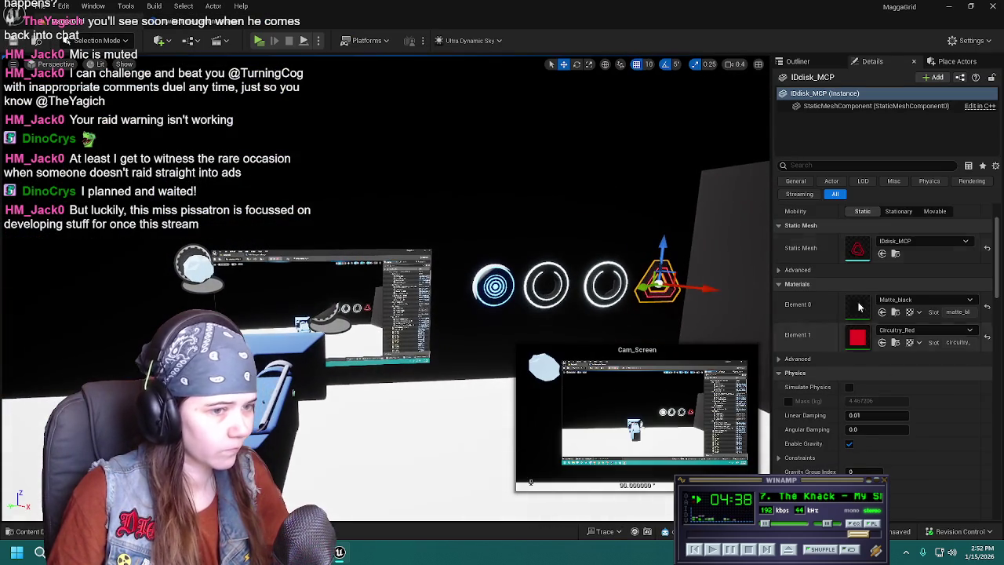
{"action": "left_click", "coordinate": [798, 61]}
{"action": "left_click", "coordinate": [524, 308]}
{"action": "right_click_drag", "start_coordinate": [524, 308], "coordinate": [564, 308]}
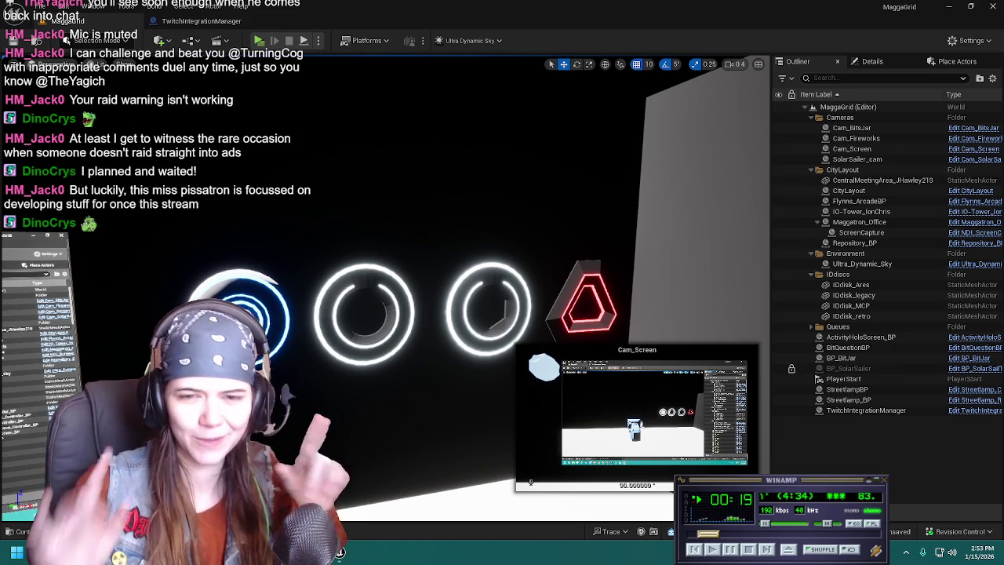
{"action": "left_click", "coordinate": [375, 280]}
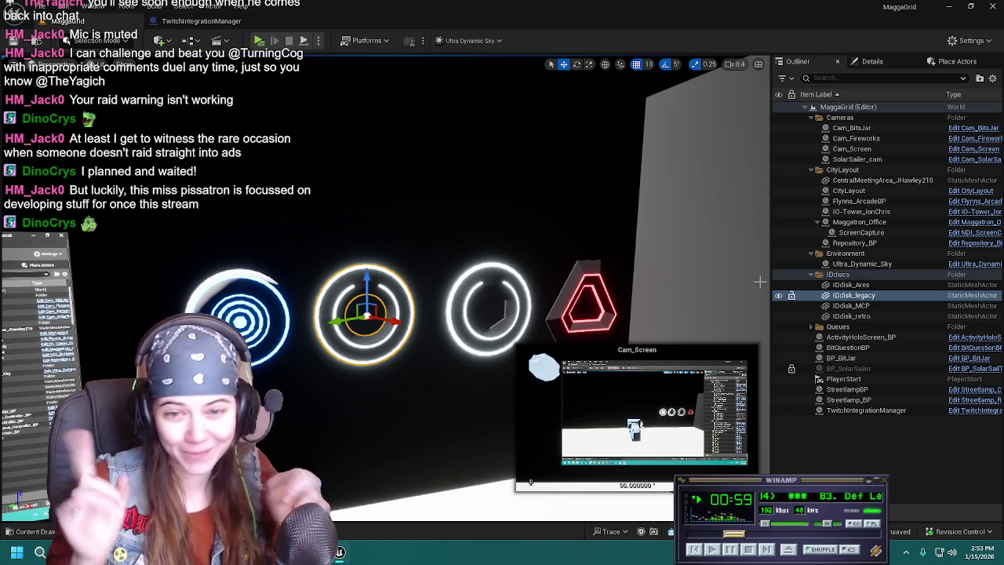
{"action": "right_click_drag", "start_coordinate": [561, 280], "coordinate": [597, 267]}
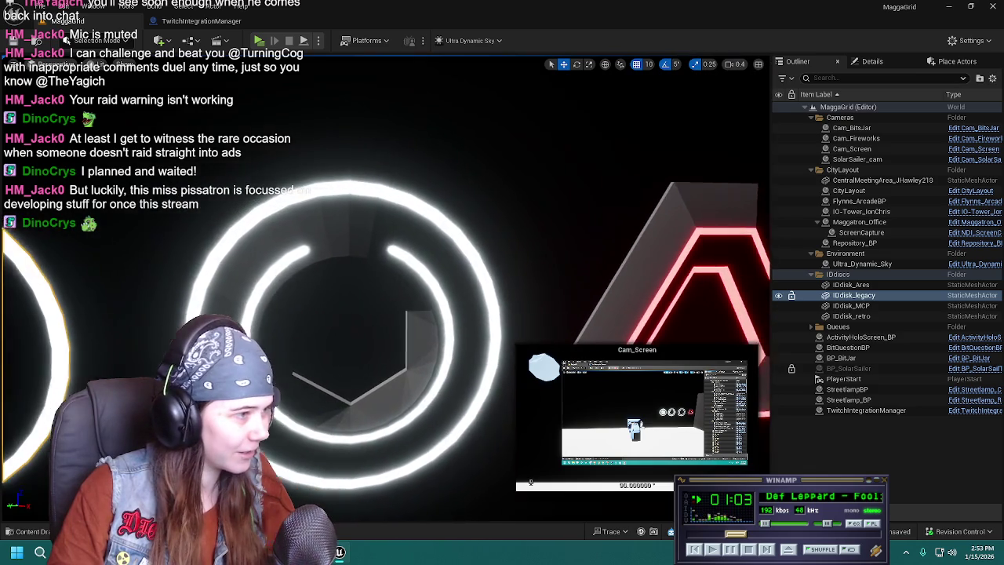
{"action": "left_click", "coordinate": [227, 313]}
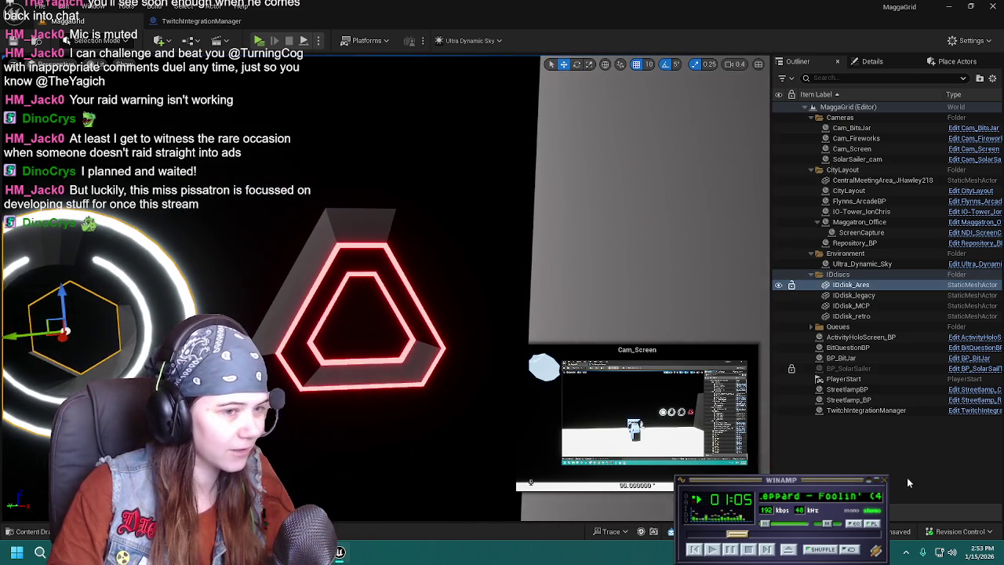
{"action": "left_click", "coordinate": [515, 309]}
{"action": "right_click_drag", "start_coordinate": [516, 309], "coordinate": [517, 306]}
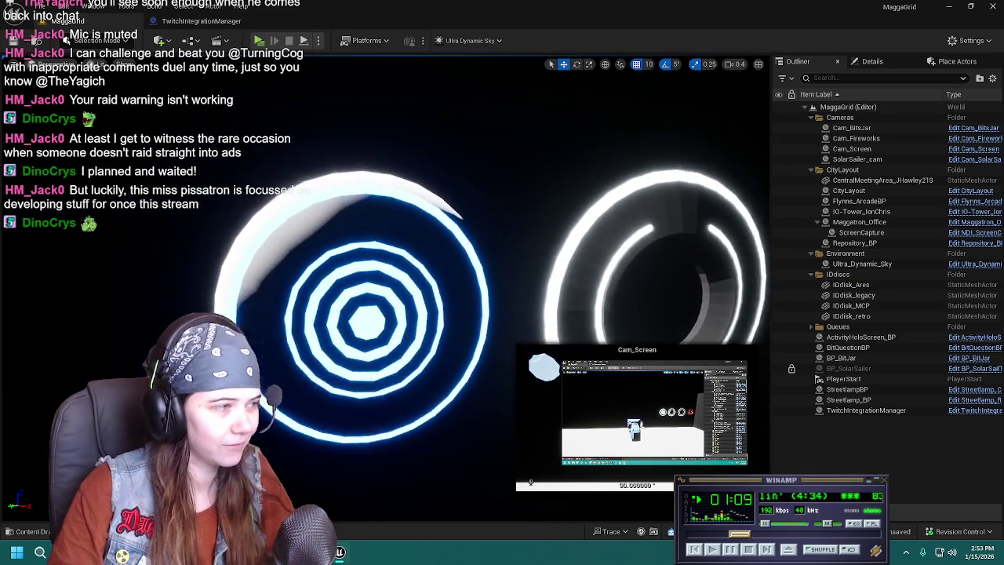
{"action": "right_click_drag", "start_coordinate": [476, 269], "coordinate": [477, 269]}
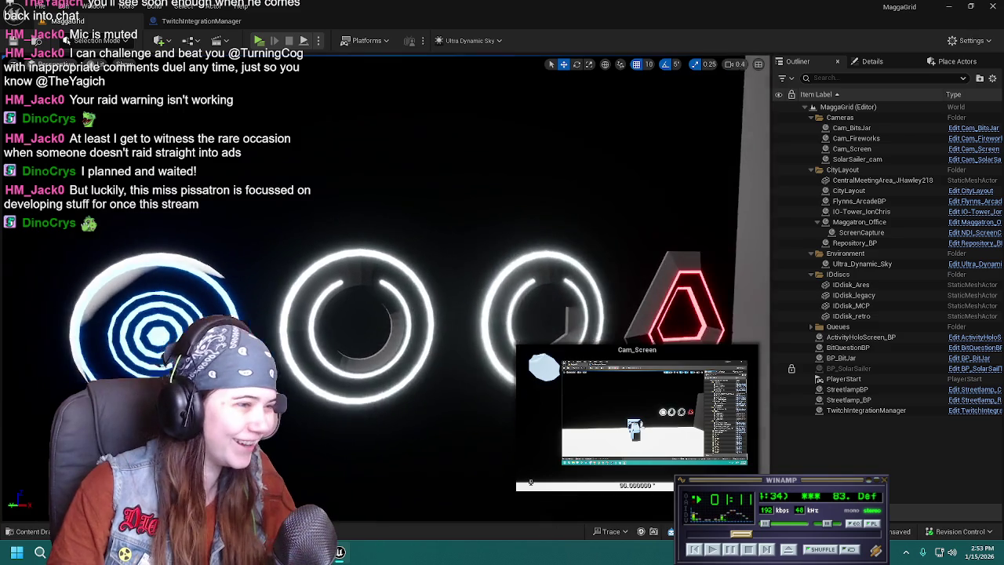
{"action": "key", "text": "ctrl+s"}
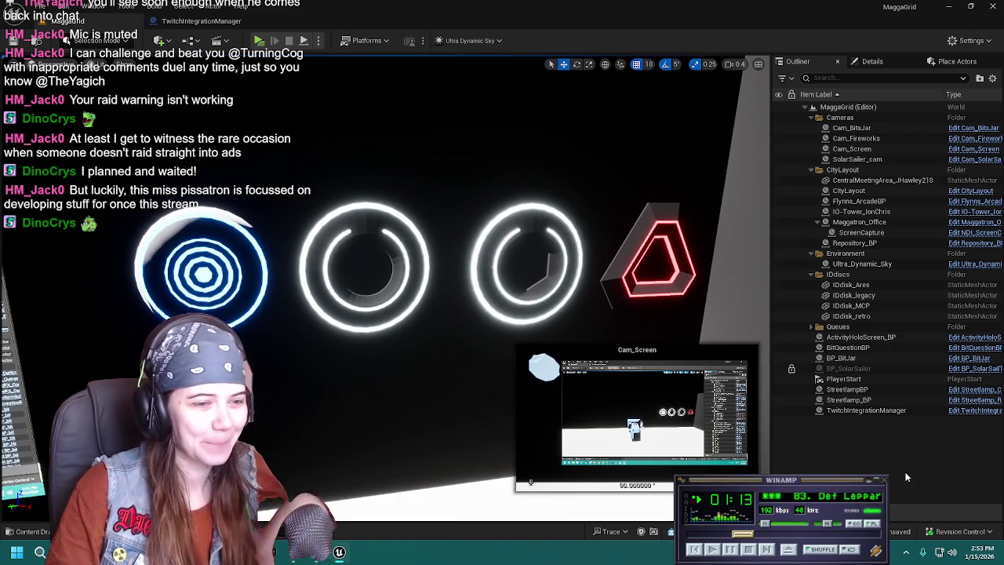
{"action": "right_click_drag", "start_coordinate": [486, 259], "coordinate": [487, 259]}
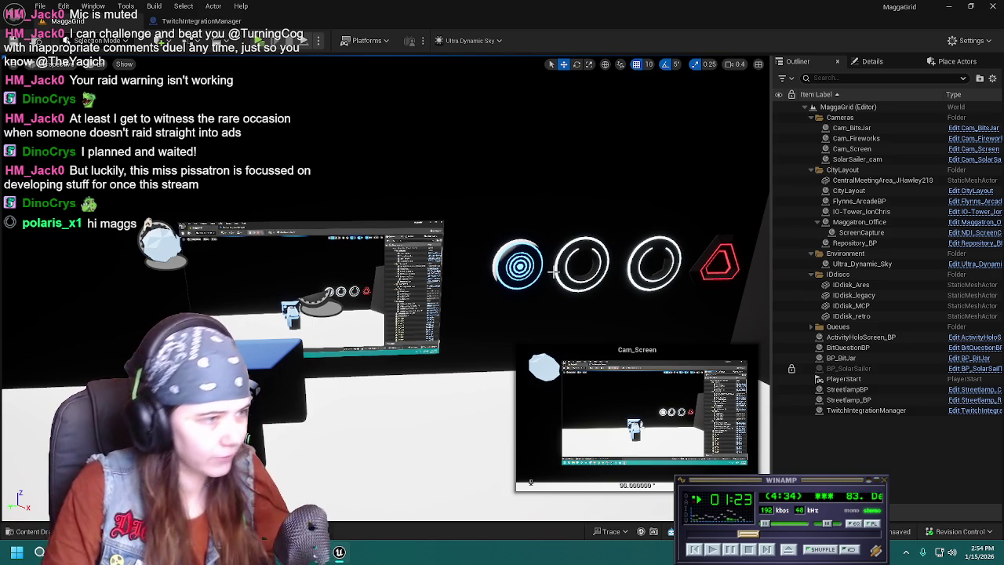
{"action": "double_click", "coordinate": [851, 316]}
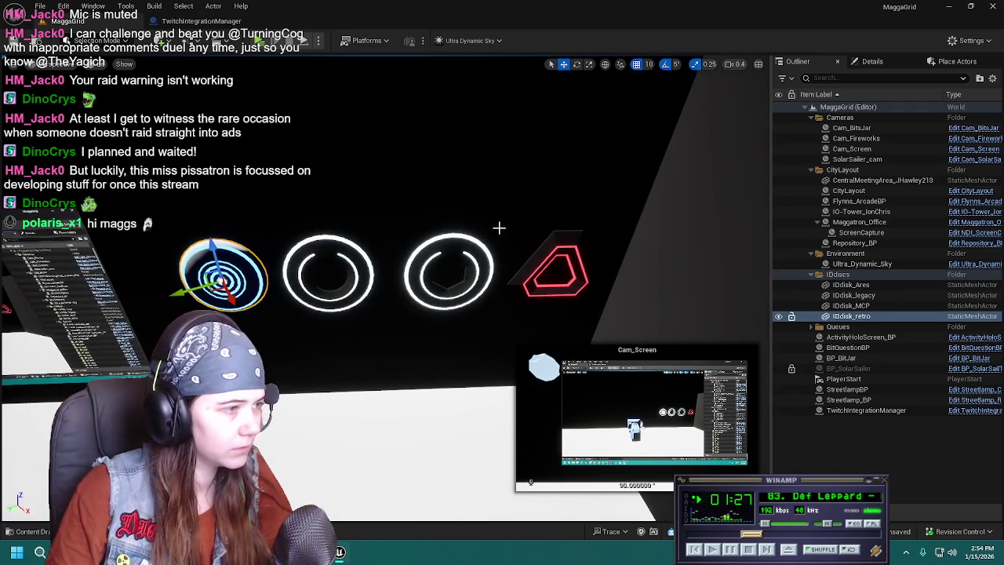
{"action": "left_click", "coordinate": [355, 267], "text": "ctrl"}
Select all four discs and move the row down onto the platform in front of the screen.
{"action": "left_click", "coordinate": [448, 272], "text": "ctrl"}
{"action": "left_click", "coordinate": [555, 270], "text": "ctrl"}
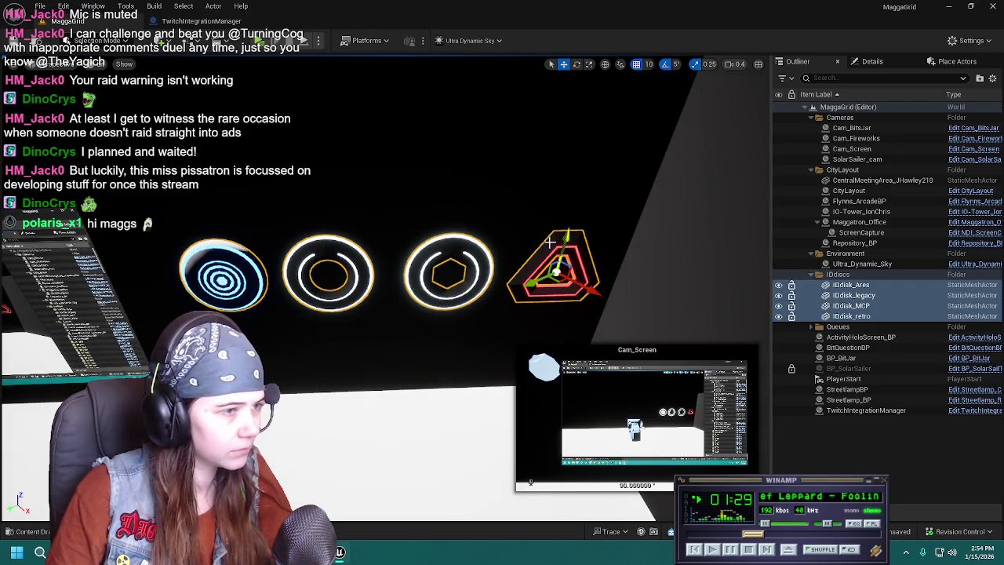
{"action": "scroll", "coordinate": [496, 213], "scroll_direction": "down", "scroll_amount": 5}
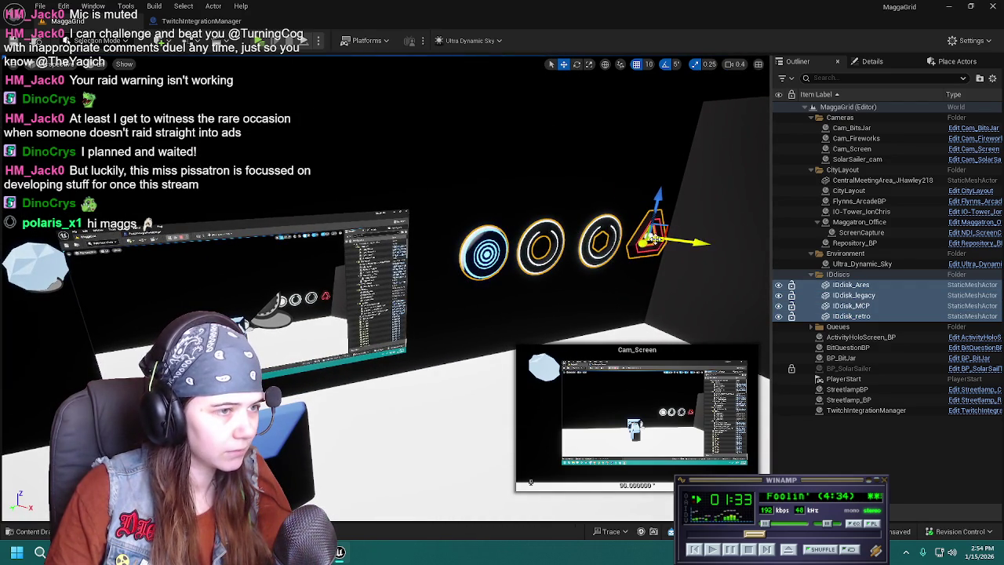
{"action": "left_click_drag", "start_coordinate": [661, 199], "coordinate": [716, 294]}
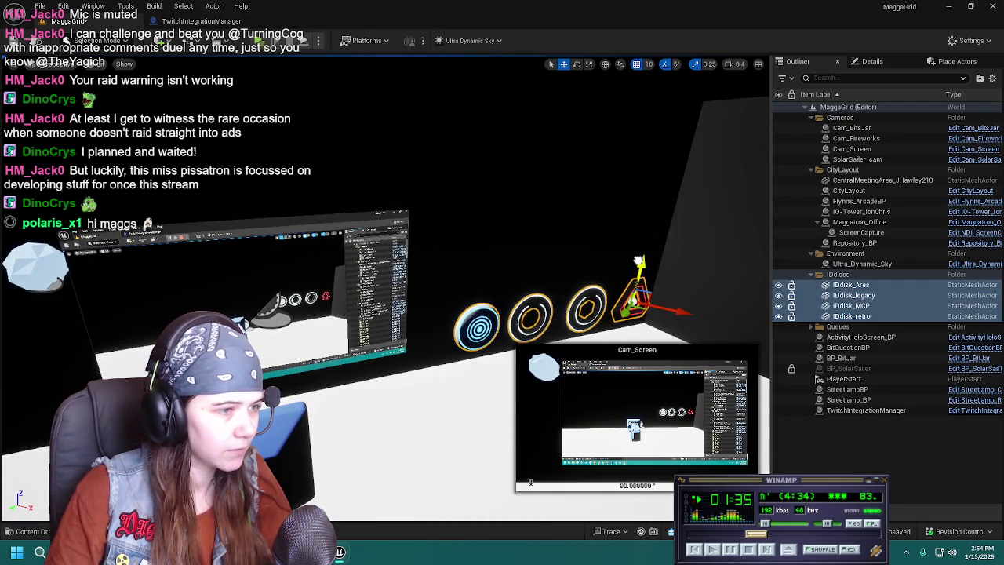
{"action": "mouse_move", "coordinate": [567, 280]}
{"action": "right_mouse_down"}
{"action": "mouse_move", "coordinate": [549, 267]}
{"action": "mouse_move", "coordinate": [486, 282]}
{"action": "right_mouse_up"}
{"action": "mouse_move", "coordinate": [679, 295]}
{"action": "left_mouse_down"}
{"action": "mouse_move", "coordinate": [393, 305]}
{"action": "mouse_move", "coordinate": [403, 304]}
{"action": "left_mouse_up"}
{"action": "mouse_move", "coordinate": [402, 268]}
{"action": "left_mouse_down"}
{"action": "mouse_move", "coordinate": [403, 297]}
{"action": "mouse_move", "coordinate": [404, 286]}
{"action": "left_mouse_up"}
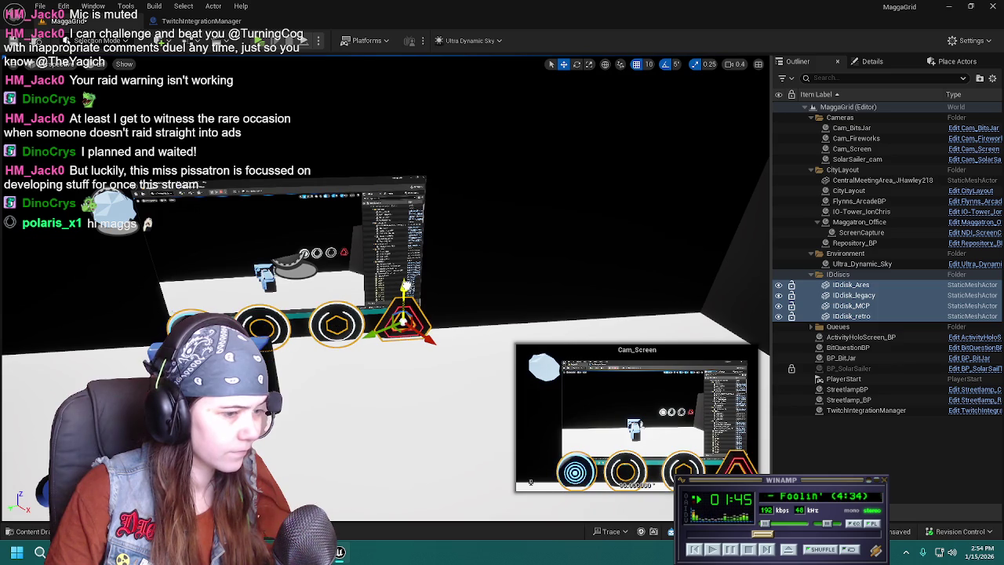
Raise the ScreenCapture plane by 10 units.
{"action": "left_click", "coordinate": [867, 62]}
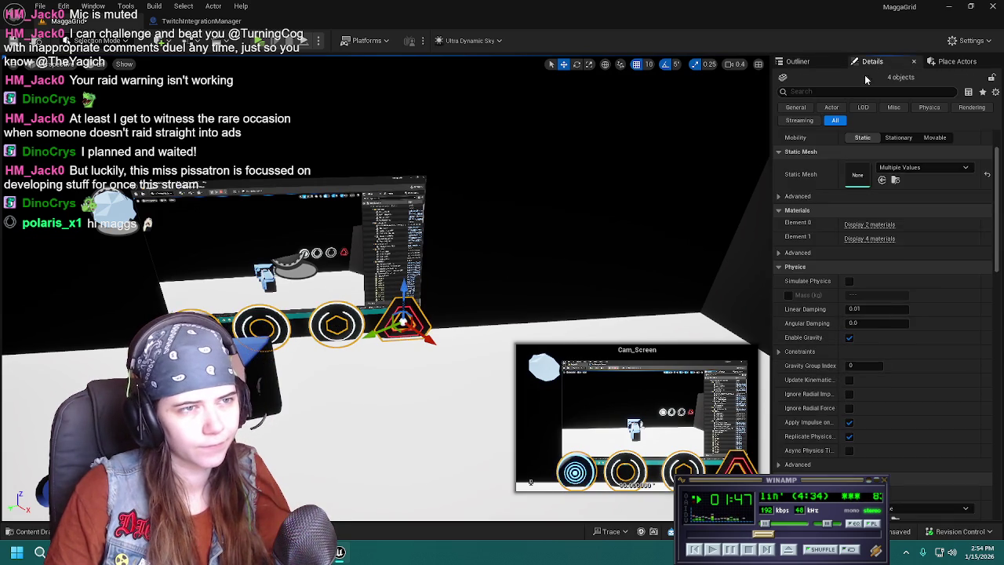
{"action": "scroll", "coordinate": [881, 180], "scroll_direction": "up", "scroll_amount": 2}
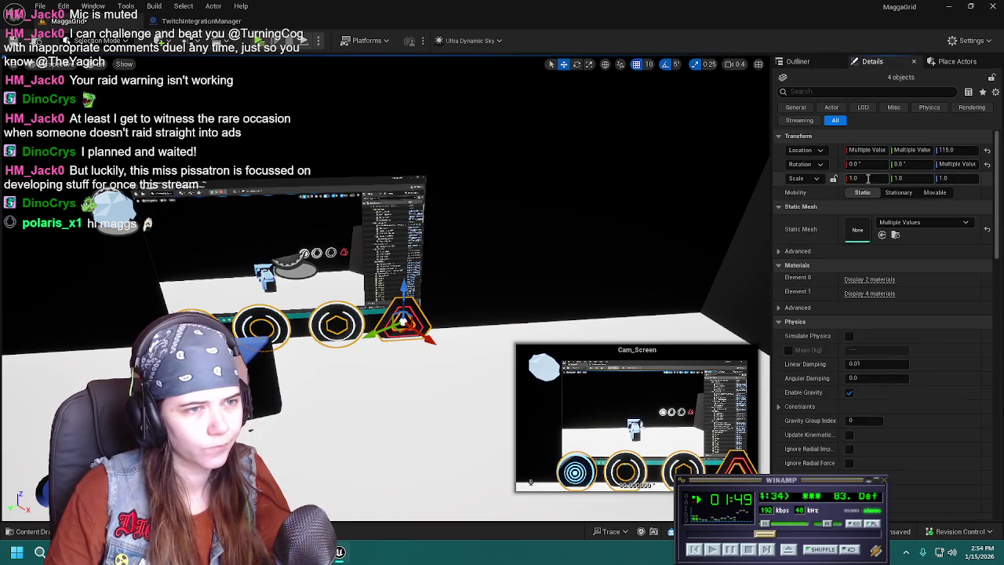
{"action": "right_click_drag", "start_coordinate": [466, 262], "coordinate": [347, 231]}
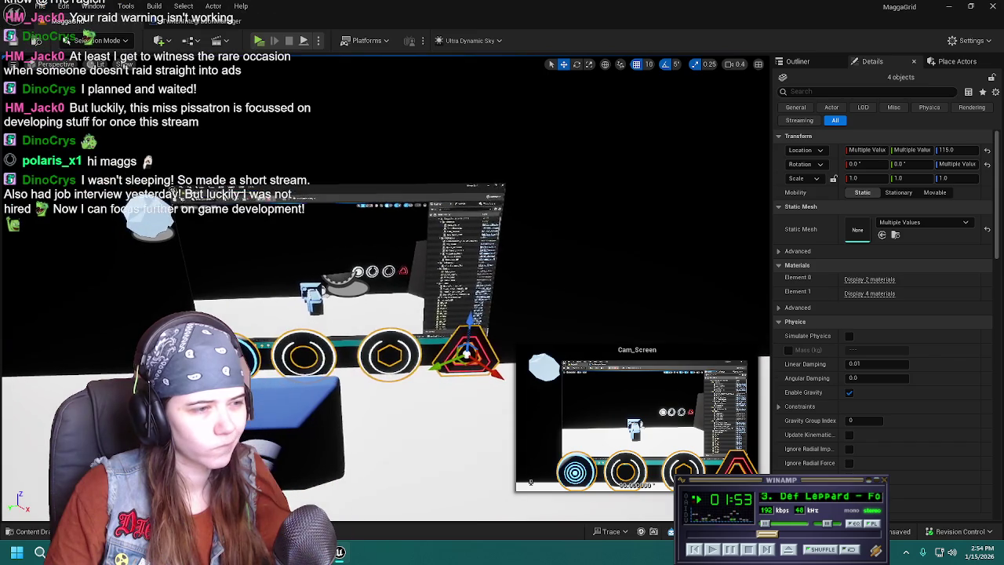
{"action": "left_click", "coordinate": [347, 232]}
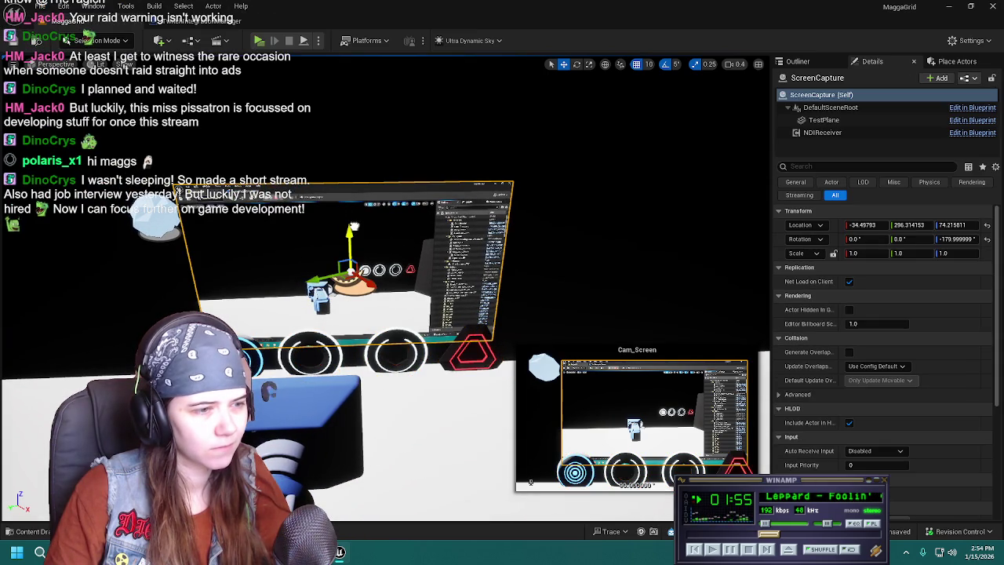
{"action": "left_click_drag", "start_coordinate": [353, 227], "coordinate": [351, 221]}
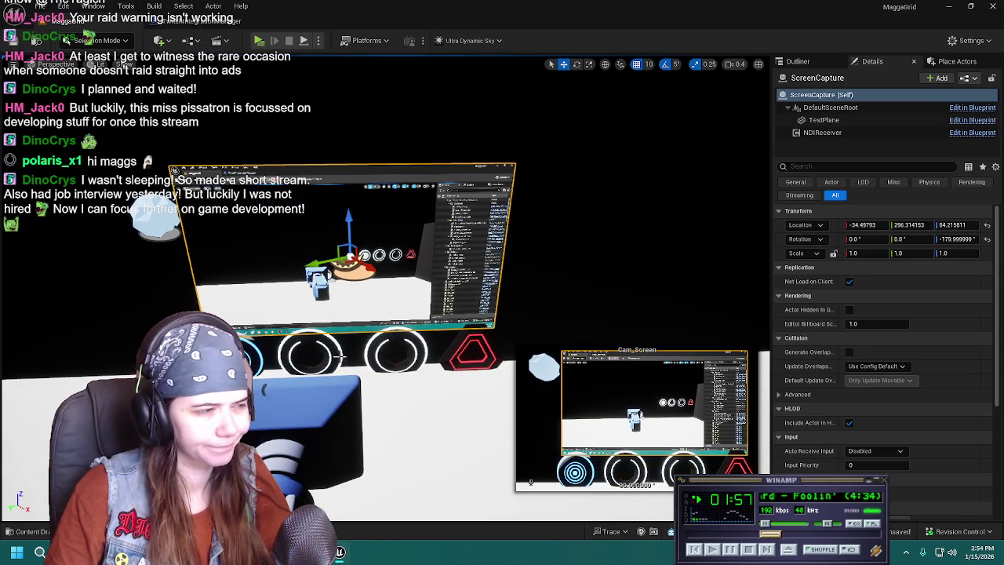
Raise the four discs by 10 units and slide them slightly left.
{"action": "left_click", "coordinate": [310, 357]}
{"action": "left_click", "coordinate": [396, 357], "text": "ctrl"}
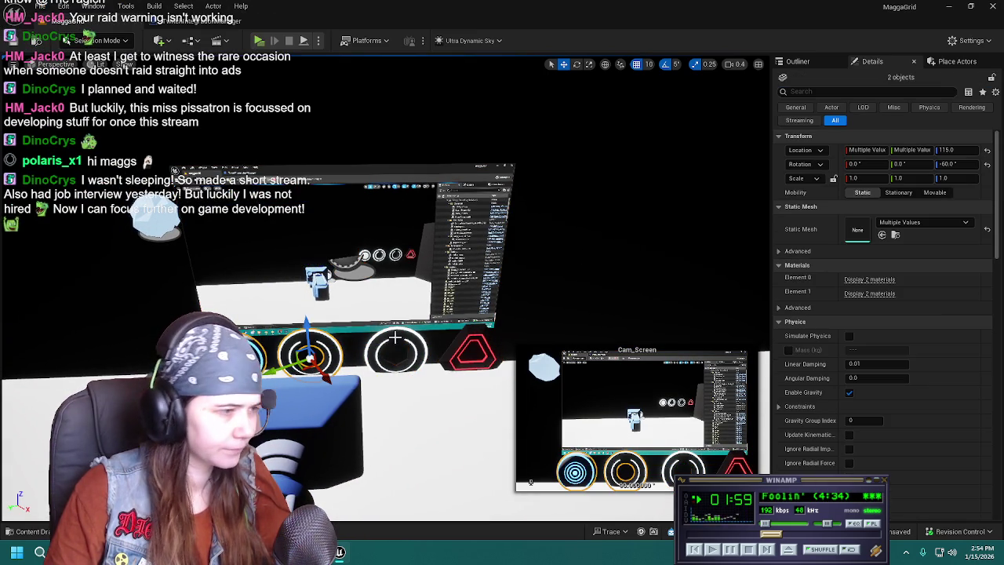
{"action": "left_click", "coordinate": [458, 344], "text": "ctrl"}
{"action": "left_click_drag", "start_coordinate": [475, 322], "coordinate": [476, 311]}
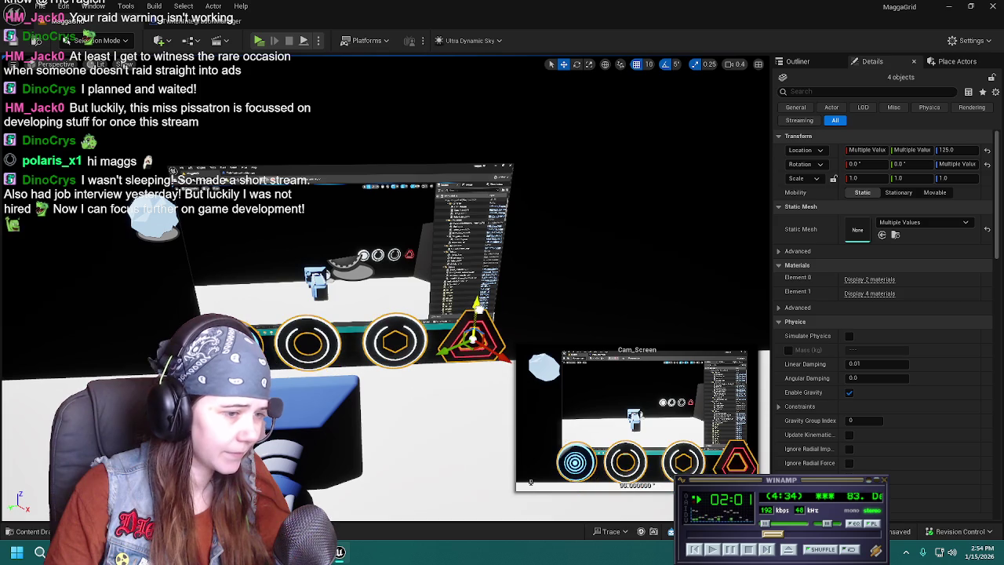
{"action": "left_click_drag", "start_coordinate": [470, 351], "coordinate": [461, 346]}
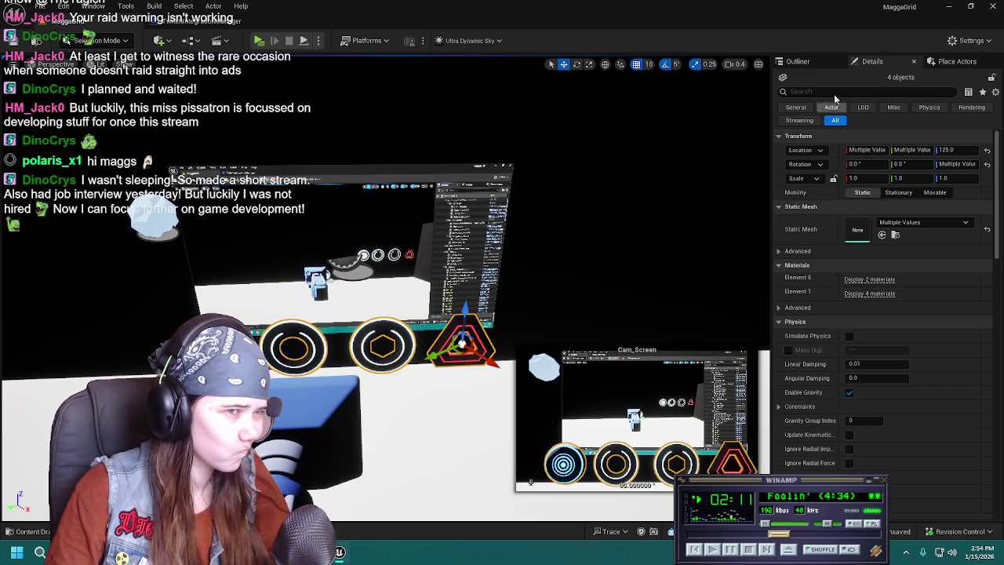
Select the Cam_Screen camera in the Outliner and focus the view on it.
{"action": "left_click", "coordinate": [820, 63]}
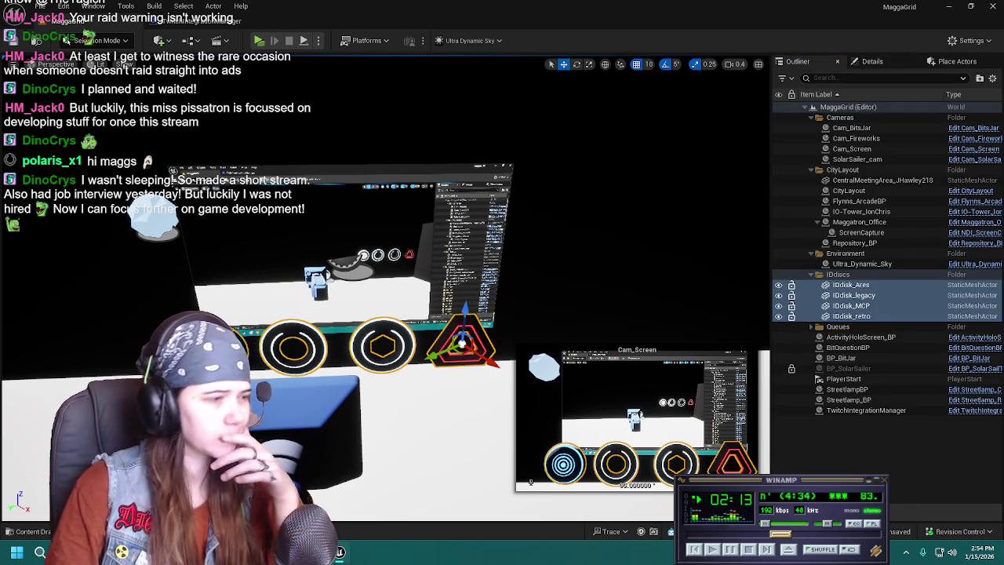
{"action": "left_click", "coordinate": [424, 268]}
{"action": "key", "text": "f"}
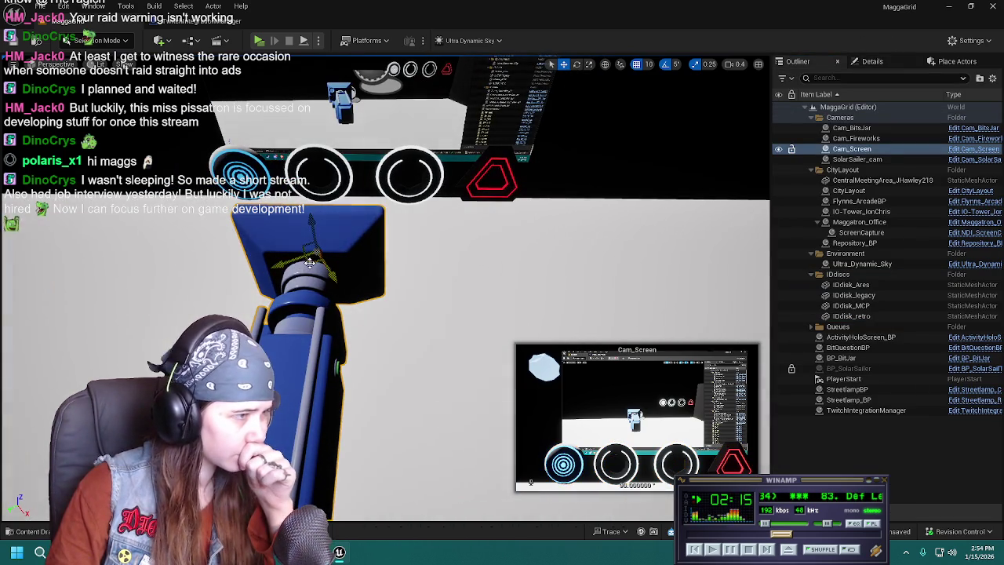
Tilt Cam_Screen to frame the disc row and review TwitchIntegrationManager's BeginPlay camera logic.
{"action": "left_click_drag", "start_coordinate": [314, 266], "coordinate": [306, 289]}
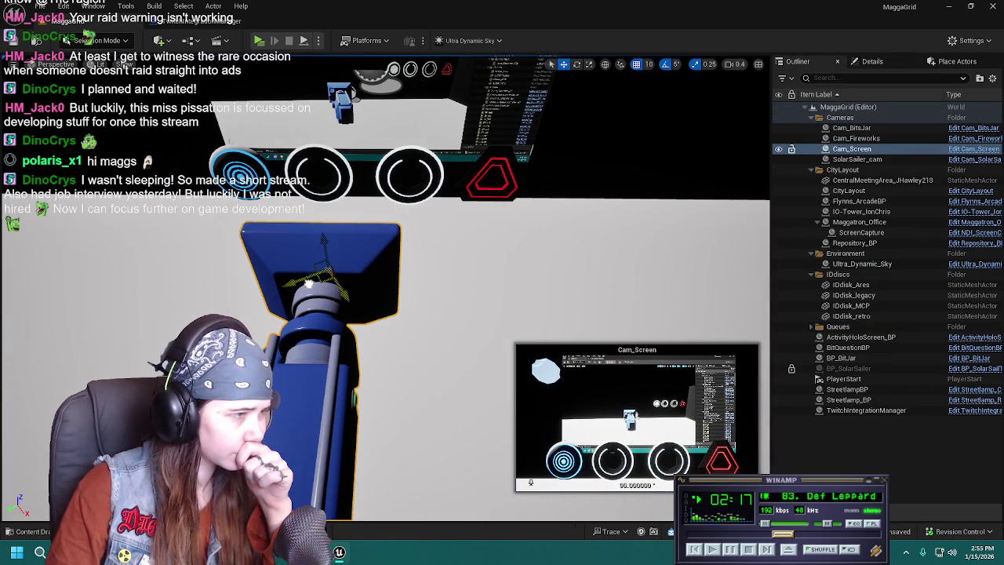
{"action": "left_click", "coordinate": [948, 426]}
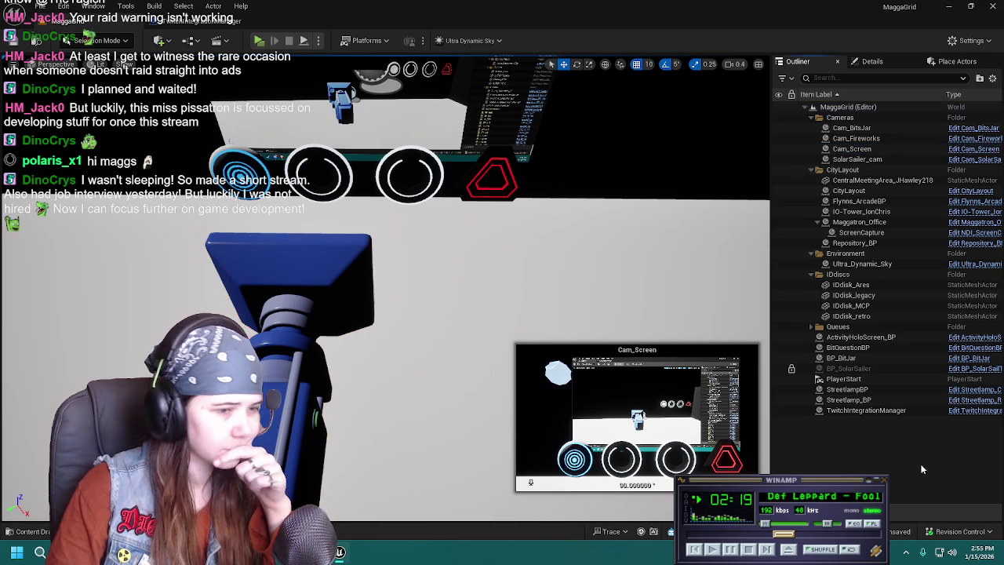
{"action": "left_click", "coordinate": [222, 22]}
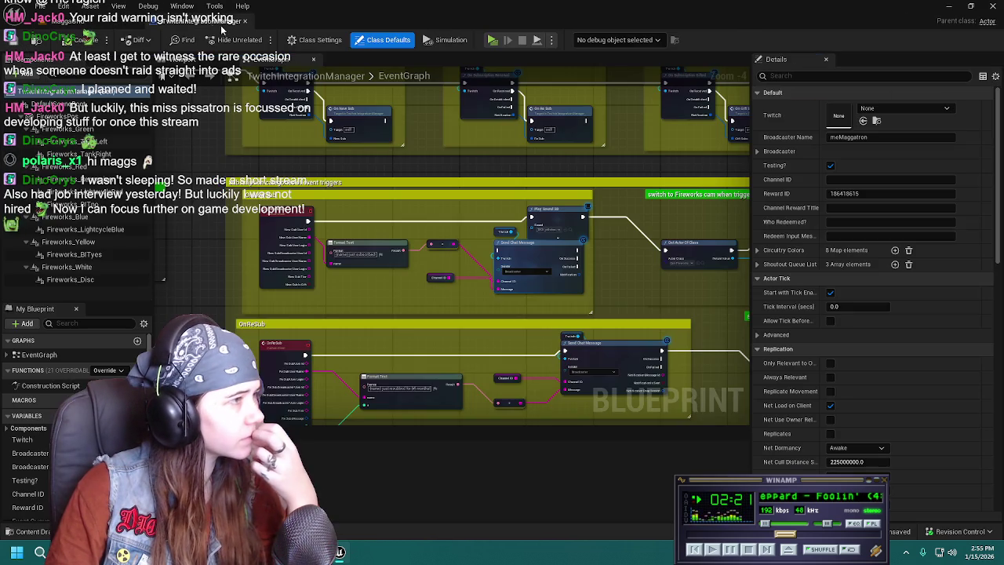
{"action": "right_click_drag", "start_coordinate": [386, 153], "coordinate": [659, 244]}
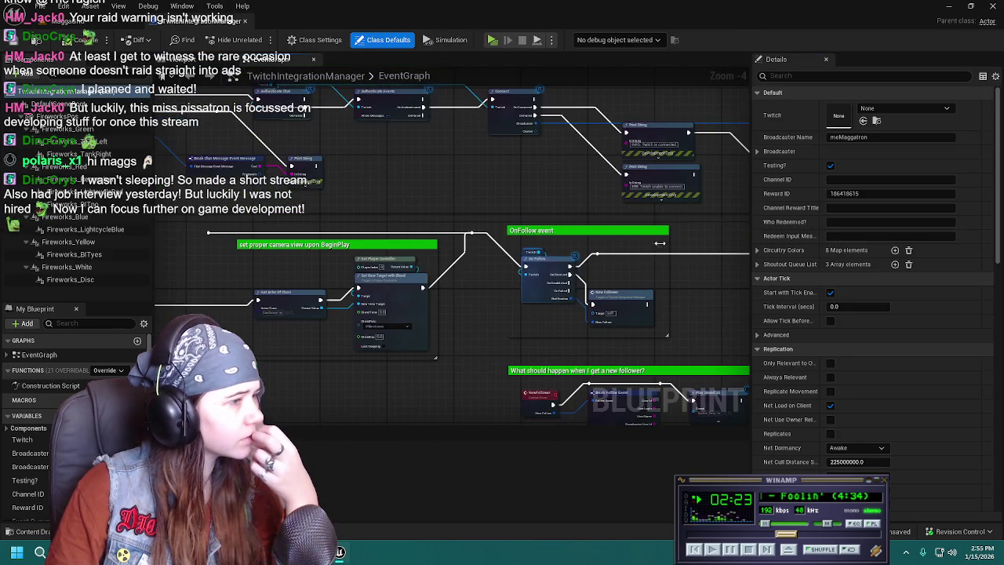
{"action": "mouse_move", "coordinate": [318, 253]}
{"action": "right_mouse_down"}
{"action": "mouse_move", "coordinate": [554, 268]}
{"action": "mouse_move", "coordinate": [371, 286]}
{"action": "right_mouse_up"}
{"action": "scroll", "coordinate": [371, 286], "scroll_direction": "up", "scroll_amount": 3}
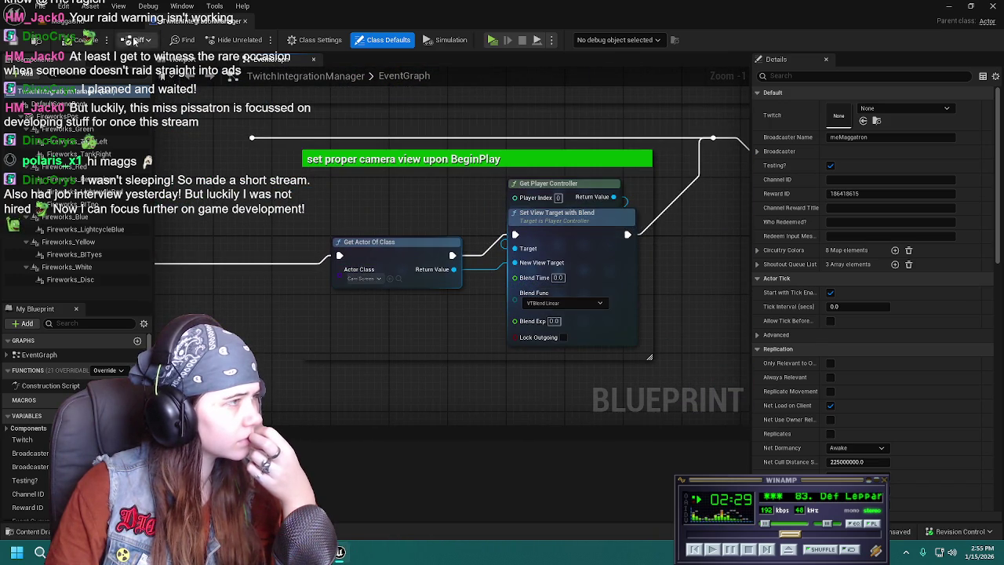
{"action": "left_click", "coordinate": [79, 21]}
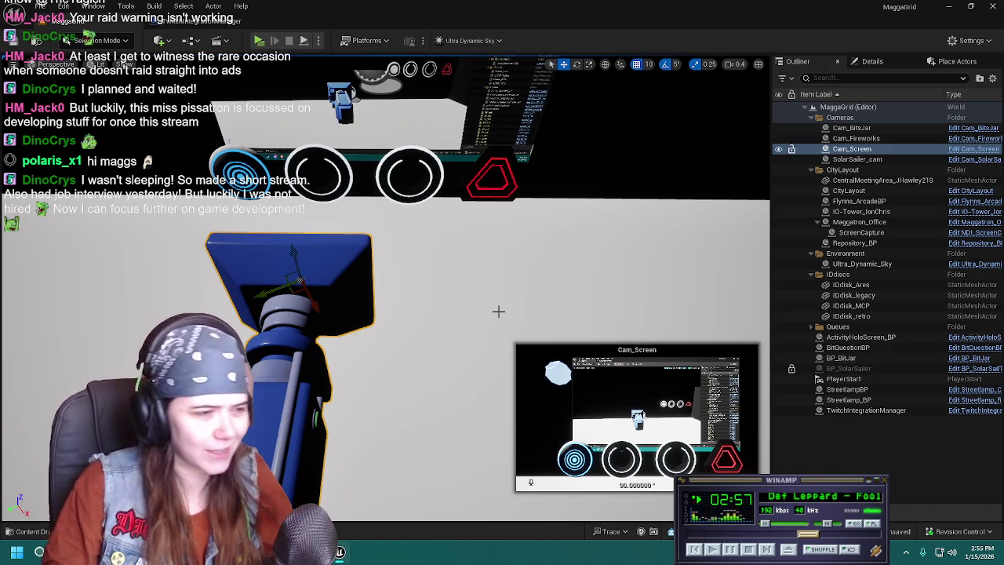
{"action": "right_click_drag", "start_coordinate": [498, 311], "coordinate": [490, 235]}
Nudge the floating BitQuestionBP sphere slightly left and save the level.
{"action": "left_click", "coordinate": [225, 261]}
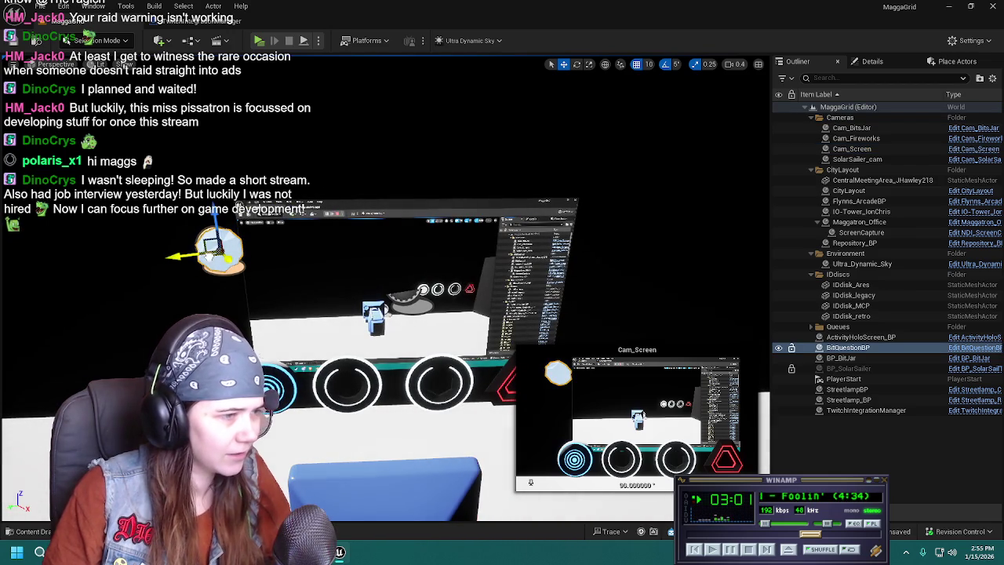
{"action": "left_click_drag", "start_coordinate": [223, 259], "coordinate": [202, 264]}
{"action": "left_click", "coordinate": [844, 444]}
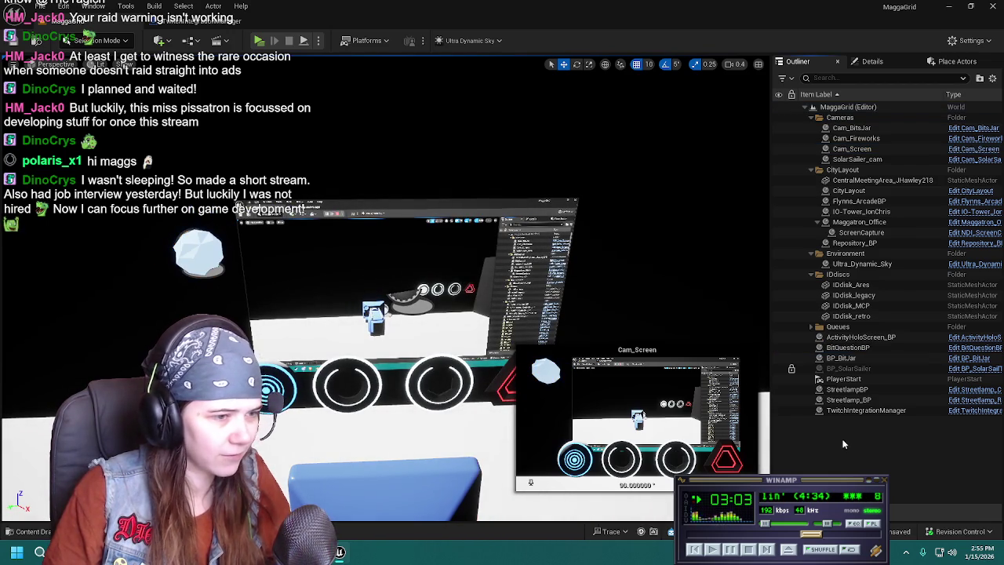
{"action": "left_click", "coordinate": [12, 40]}
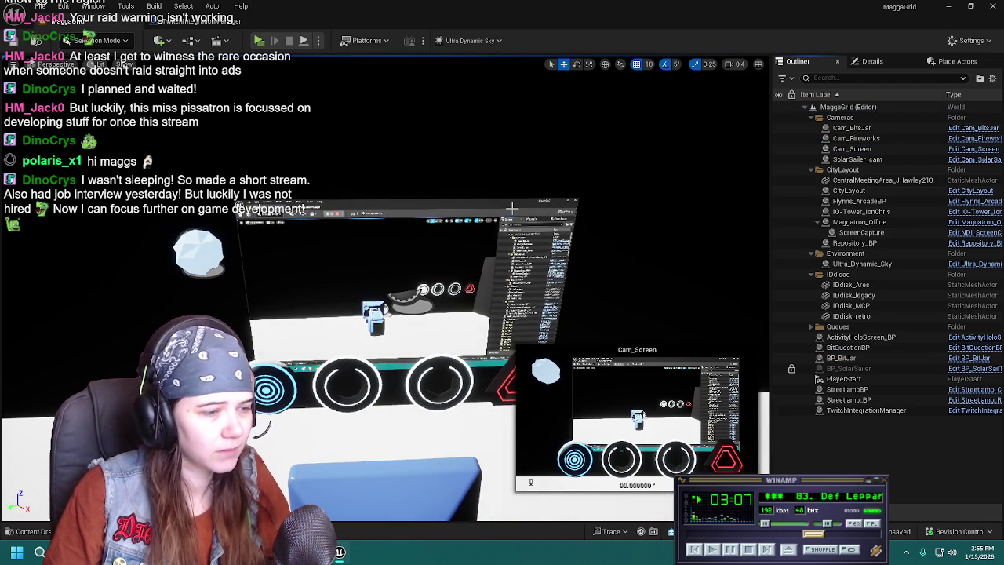
Select the legacy ID disc and set its Element 1 circuitry to Circuitry_IceBlue.
{"action": "right_click_drag", "start_coordinate": [511, 208], "coordinate": [512, 208]}
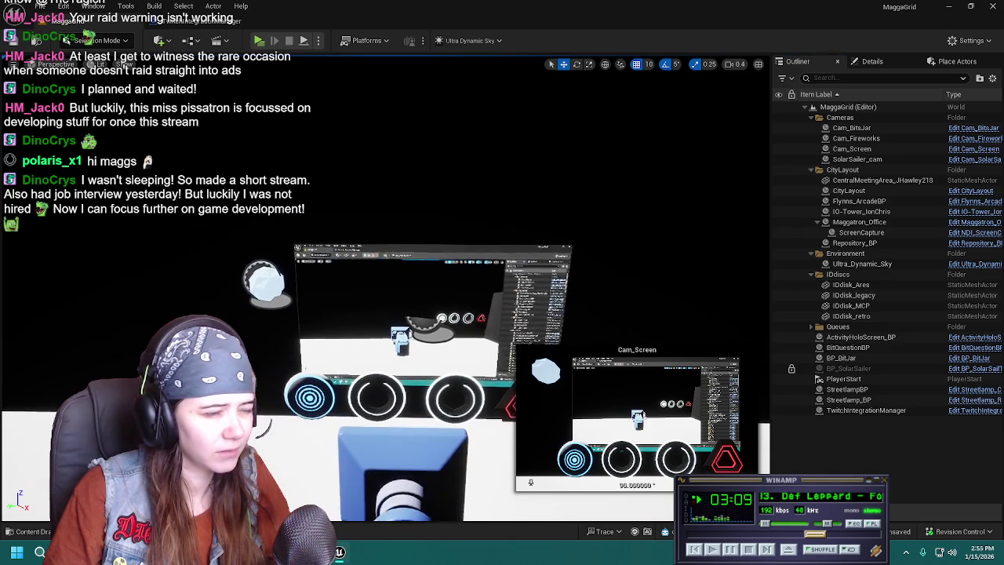
{"action": "right_click_drag", "start_coordinate": [364, 274], "coordinate": [365, 275]}
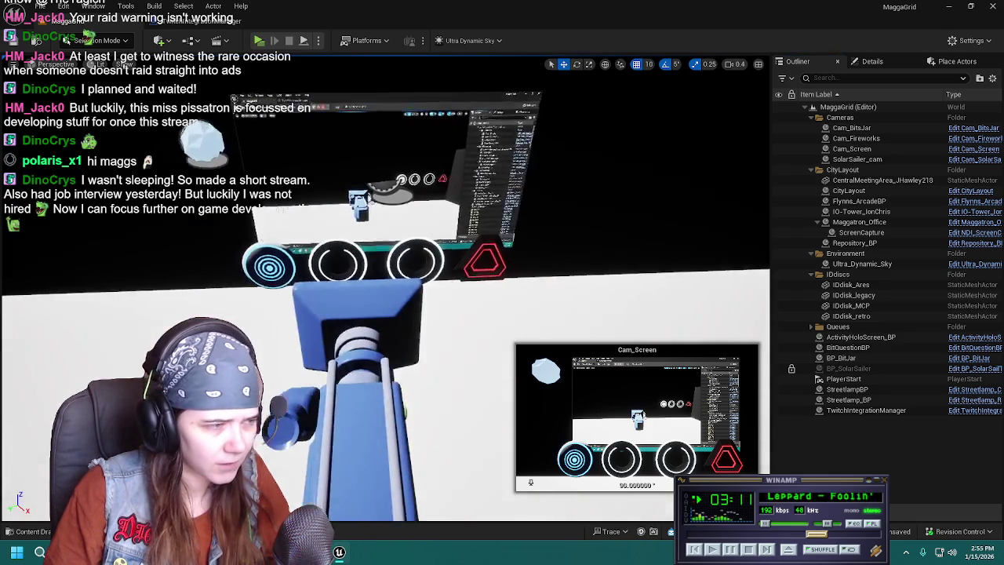
{"action": "left_click", "coordinate": [853, 295]}
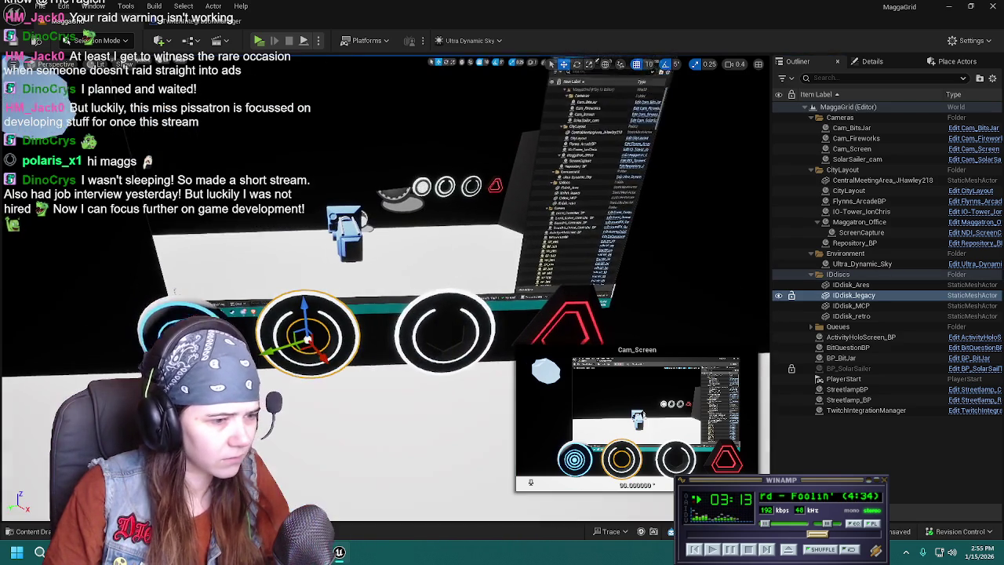
{"action": "left_click", "coordinate": [899, 60]}
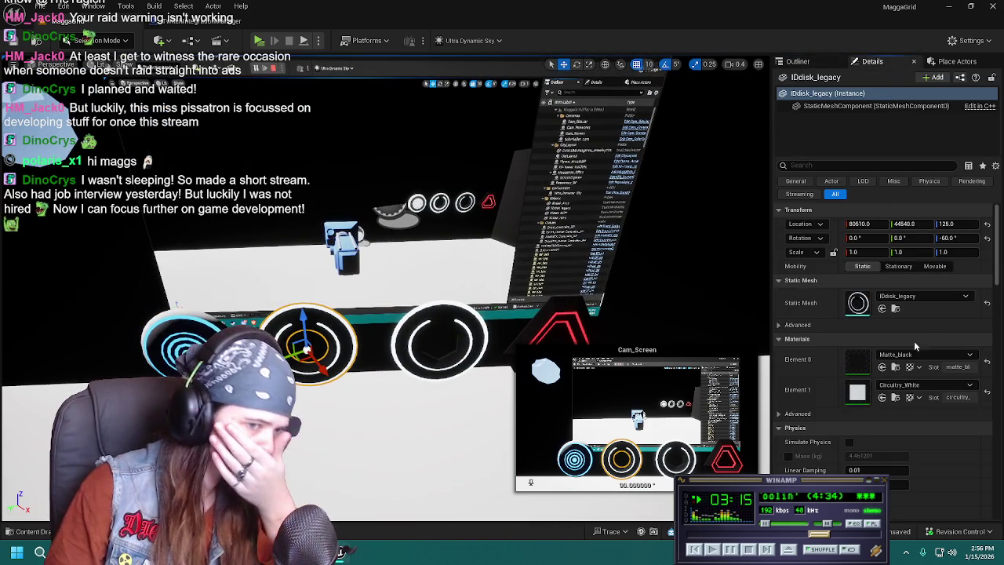
{"action": "left_click", "coordinate": [919, 387]}
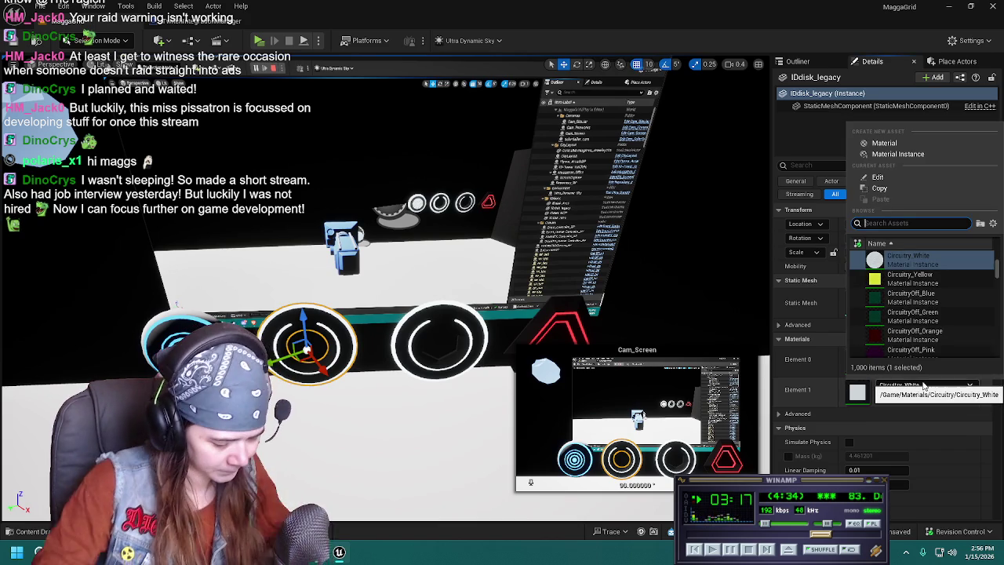
{"action": "type", "text": "circuitry"}
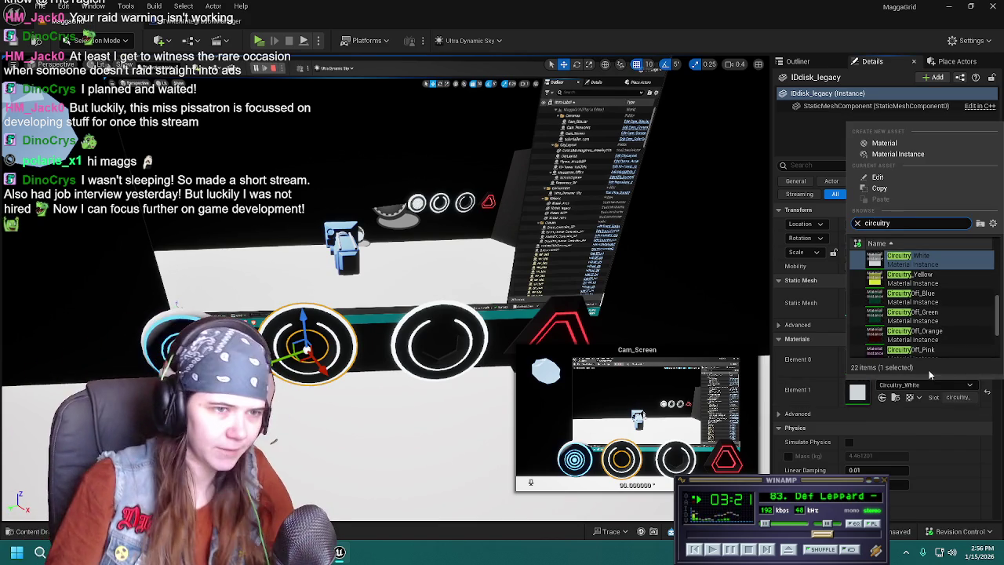
{"action": "scroll", "coordinate": [926, 298], "scroll_direction": "up", "scroll_amount": 2}
{"action": "scroll", "coordinate": [932, 292], "scroll_direction": "up", "scroll_amount": 3}
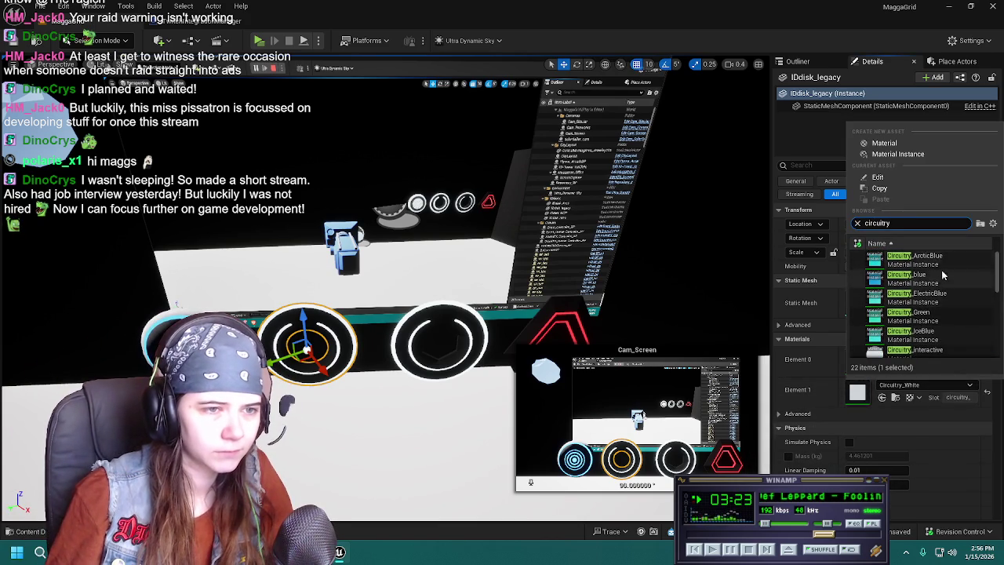
{"action": "left_click", "coordinate": [918, 327]}
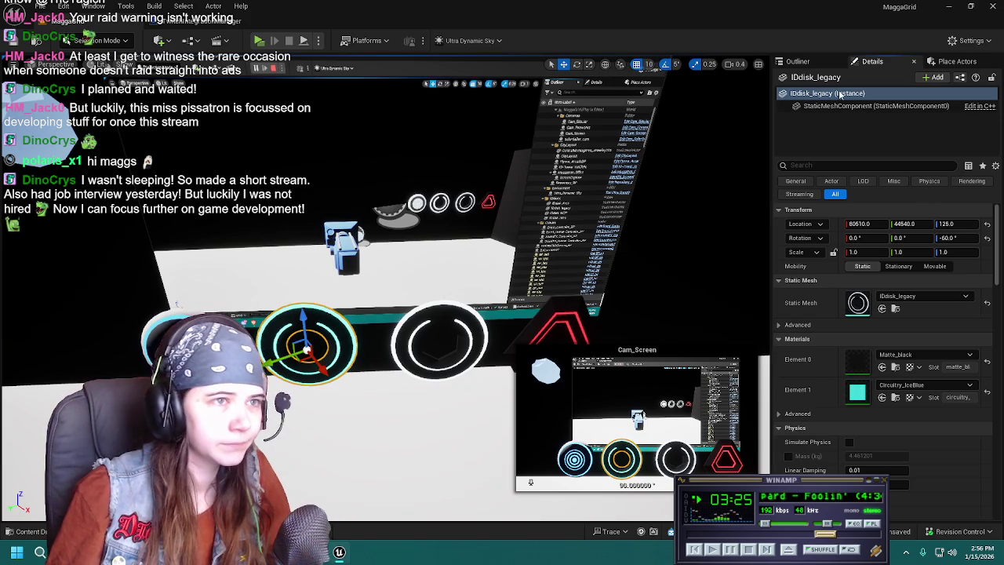
Confirm the circuitry slot keeps Circuitry_IceBlue, then deselect and orbit the platform.
{"action": "left_click", "coordinate": [927, 385]}
{"action": "type", "text": "circuitry"}
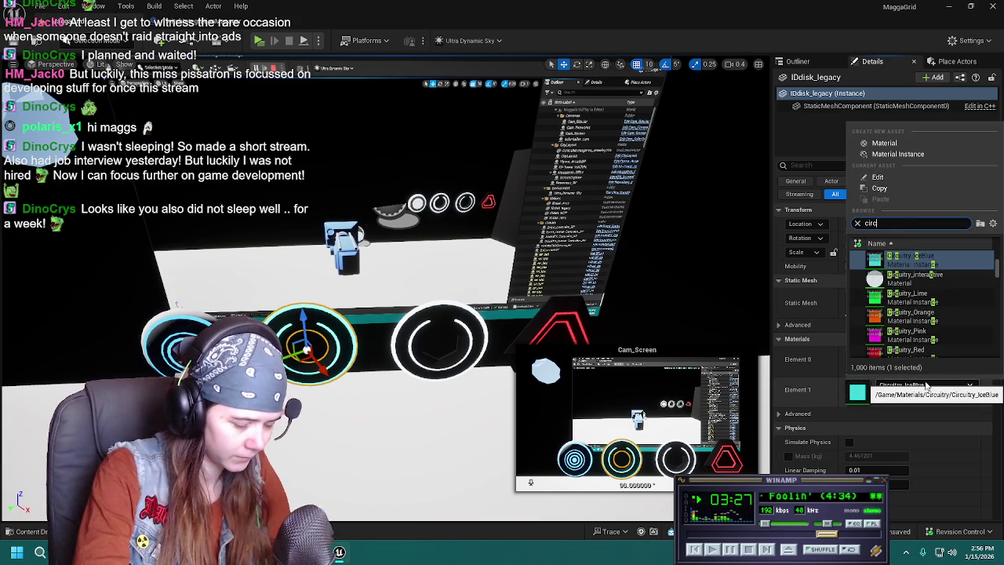
{"action": "left_click", "coordinate": [936, 261]}
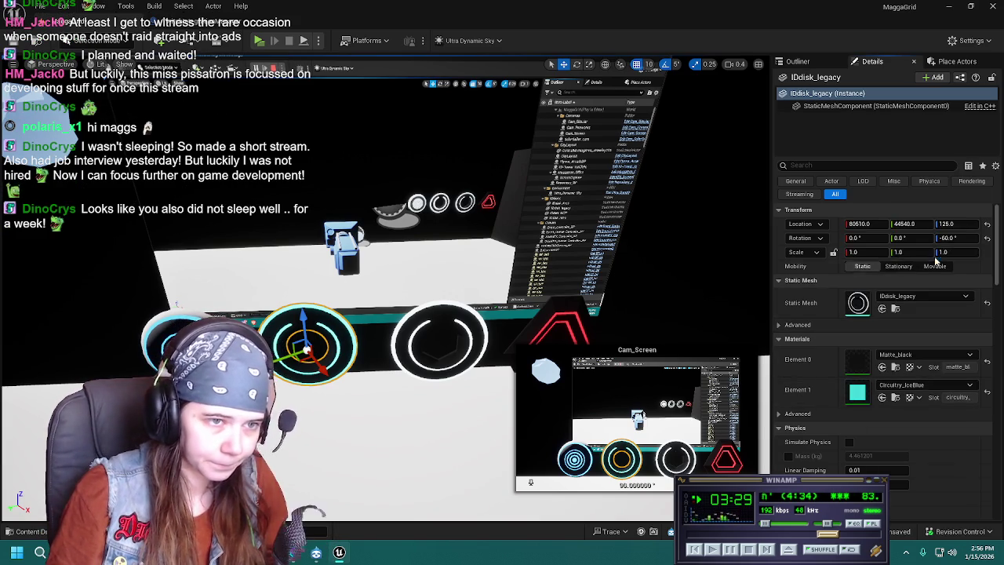
{"action": "left_click", "coordinate": [797, 61]}
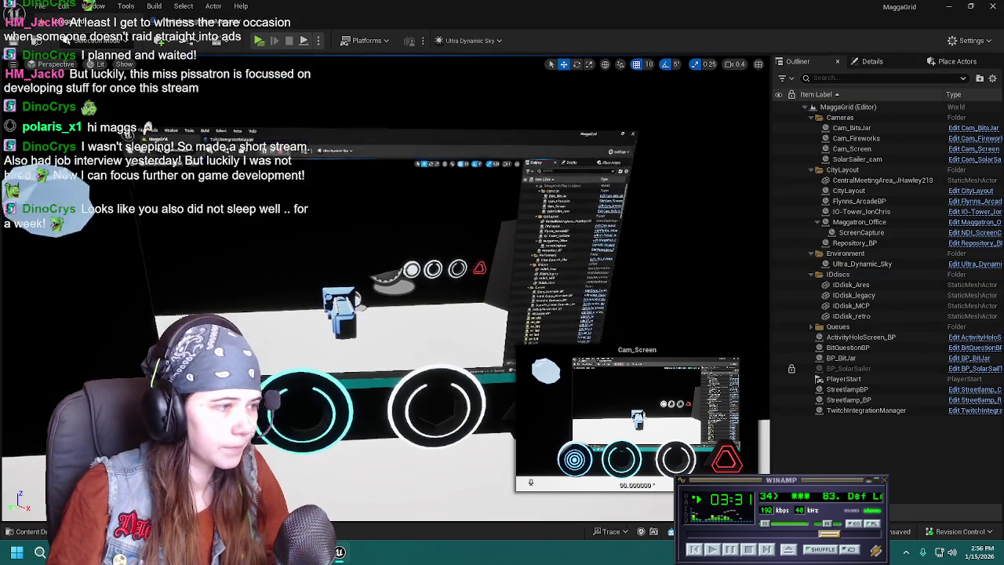
{"action": "right_click_drag", "start_coordinate": [384, 298], "coordinate": [345, 298]}
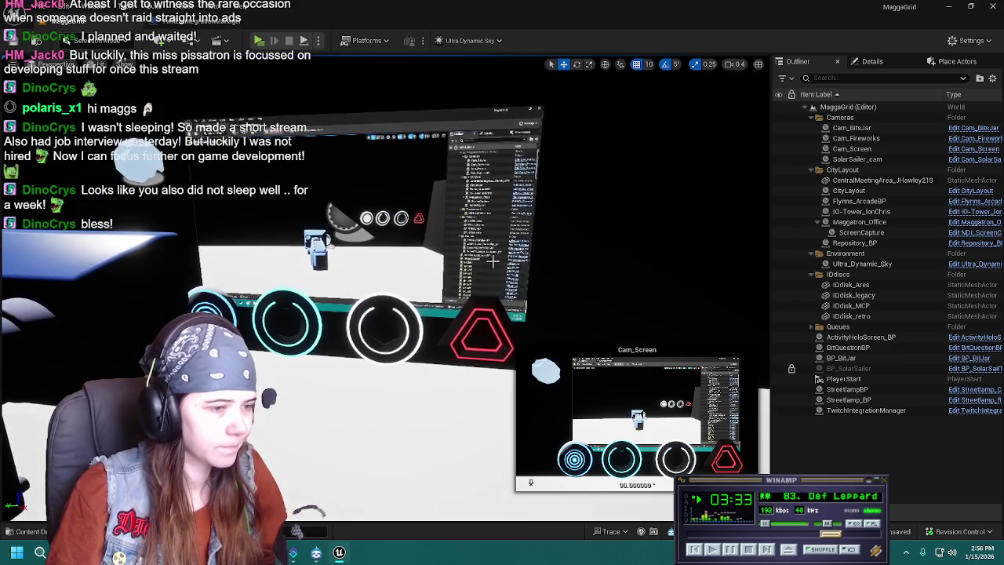